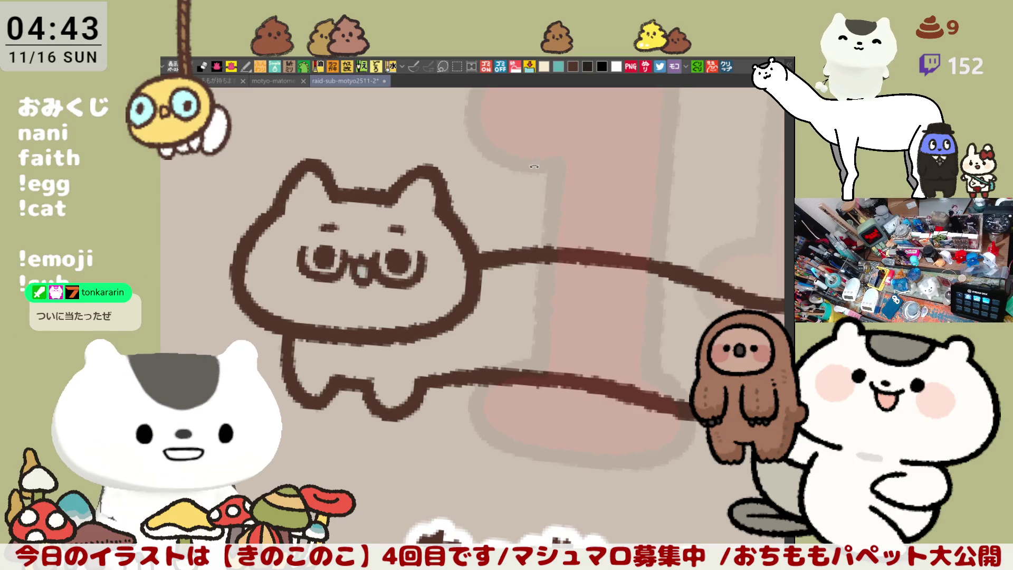
Step: Trial the brown diagonal line under the cat's head, undoing each attempt
left_click_drag(483, 355, 393, 290)
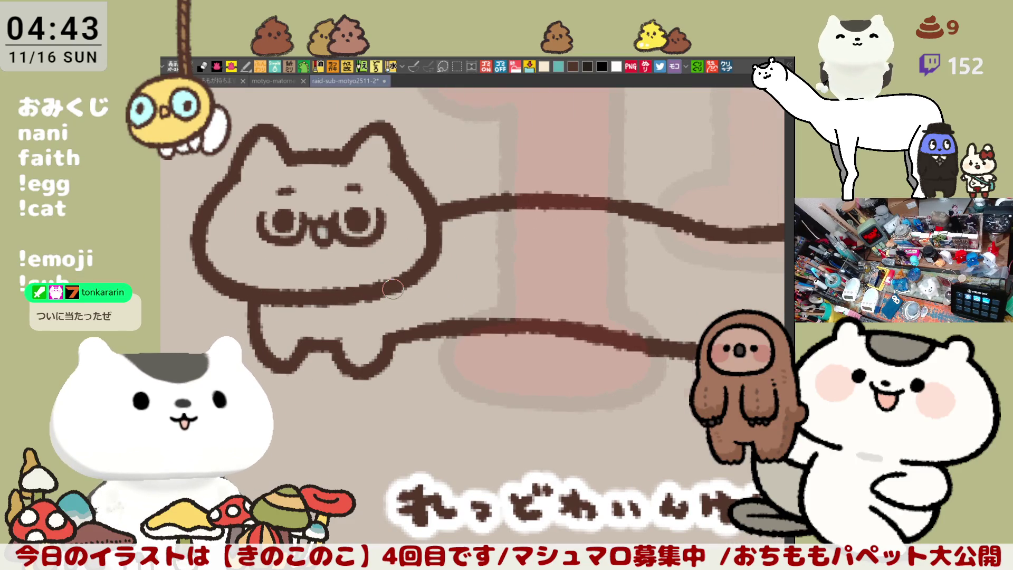
scroll(392, 289, "up", 1)
scroll(451, 320, "up", 2)
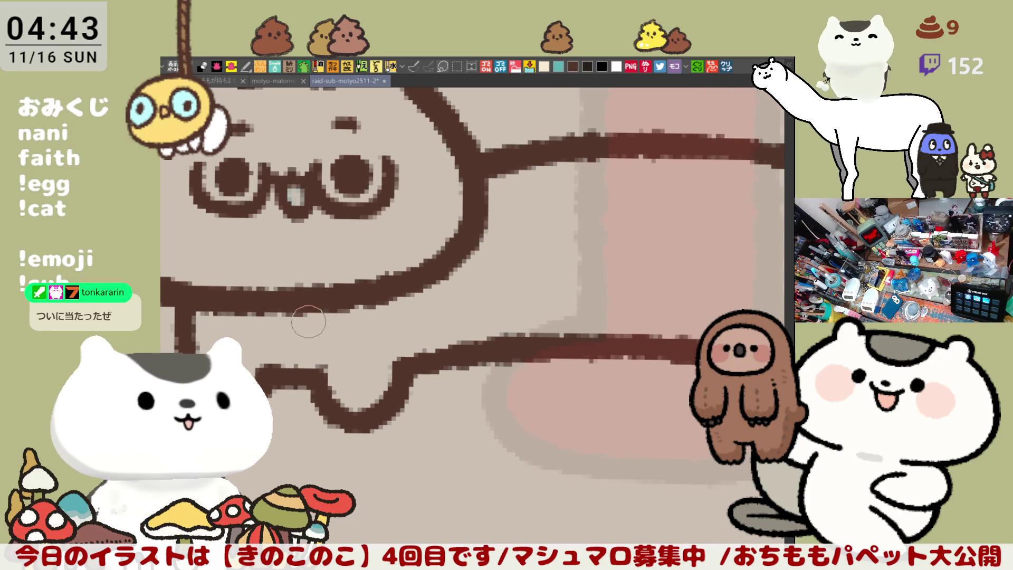
left_click_drag(222, 304, 490, 337)
key("ctrl+z")
left_click_drag(267, 299, 468, 348)
key("ctrl+z")
left_click_drag(198, 309, 431, 351)
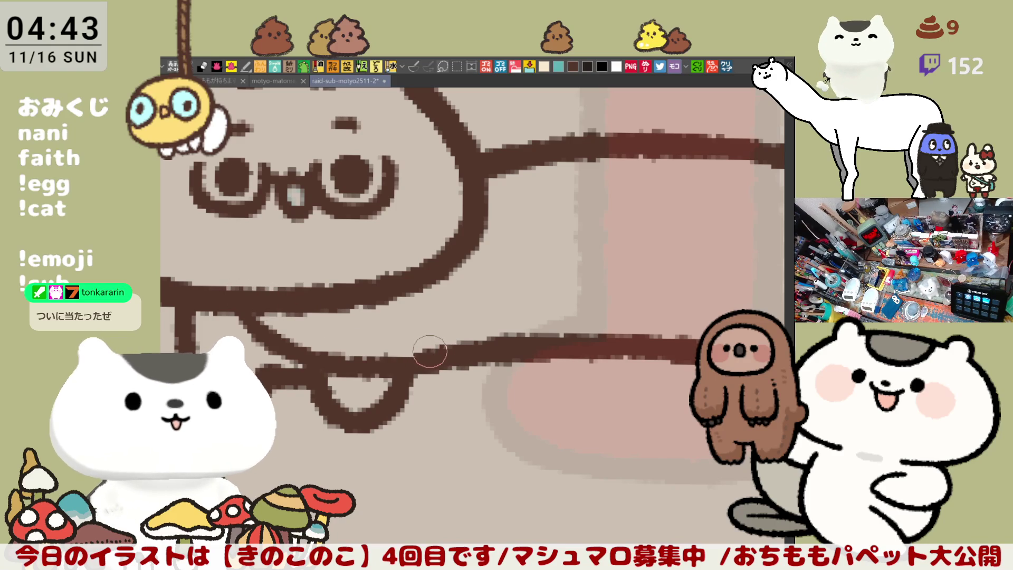
key("ctrl+z")
left_click_drag(242, 318, 425, 357)
key("ctrl+z")
left_click_drag(230, 293, 425, 356)
key("ctrl+z")
Step: Land the final diagonal line joining the upper and lower body outlines
mouse_move(271, 312)
left_mouse_down()
mouse_move(278, 325)
mouse_move(414, 344)
left_mouse_up()
key("ctrl+z")
mouse_move(290, 317)
left_mouse_down()
mouse_move(373, 360)
mouse_move(416, 341)
left_mouse_up()
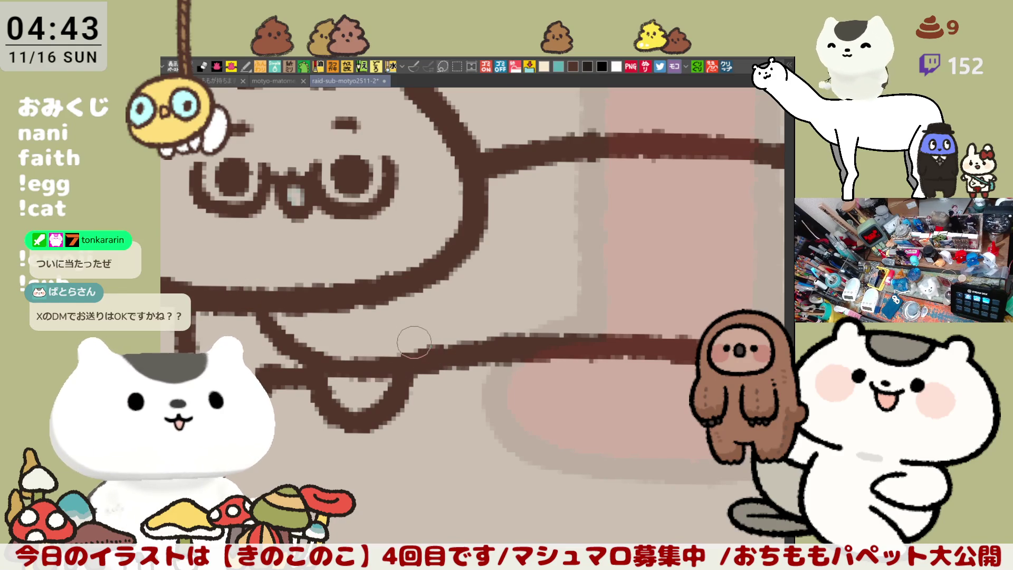
key("ctrl+z")
left_click_drag(273, 317, 455, 360)
key("ctrl+z")
left_click_drag(274, 306, 443, 353)
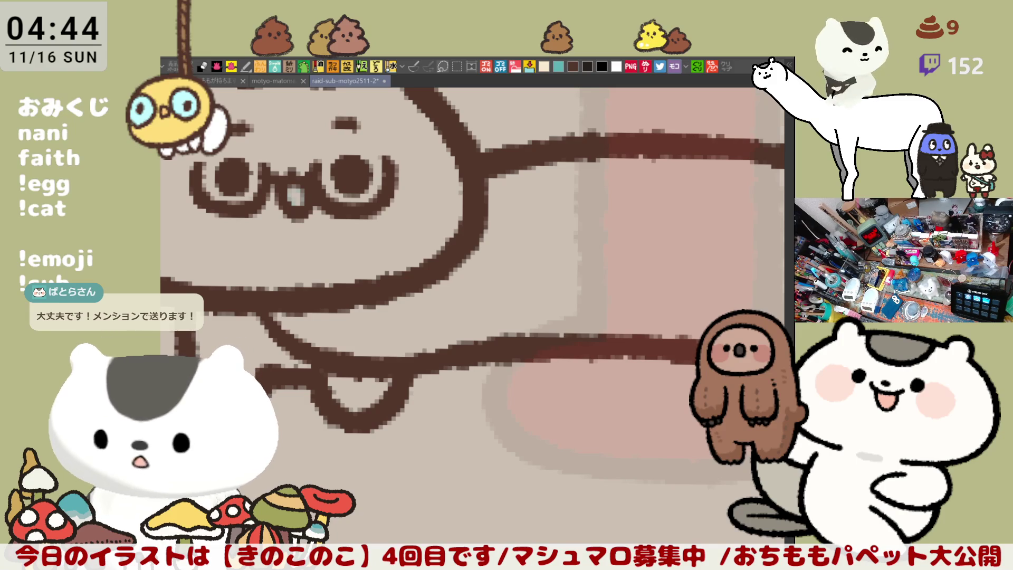
scroll(541, 407, "down", 3)
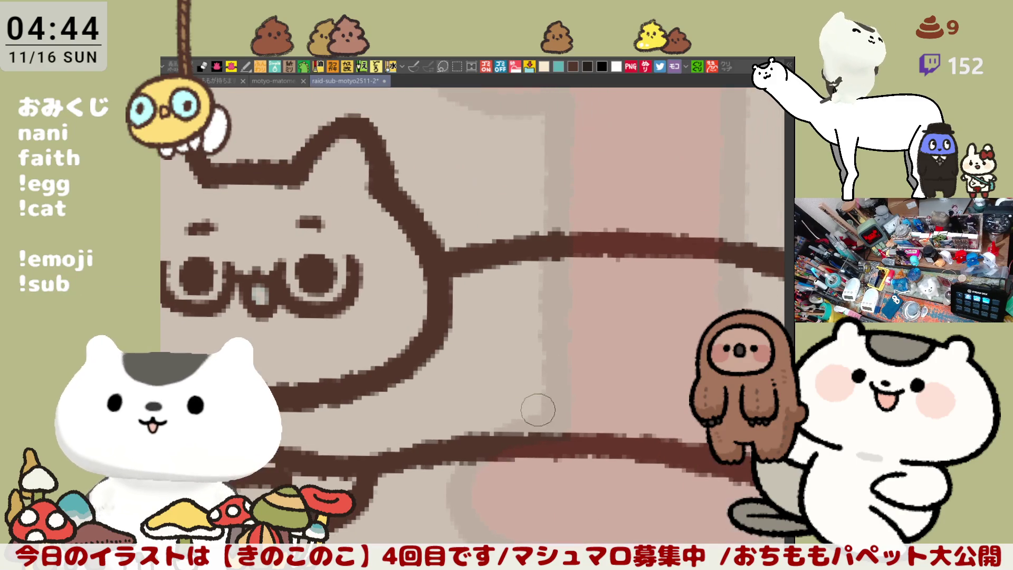
scroll(487, 332, "up", 3)
Step: Draw the curved front leg line joining the body to the lower outline
left_click_drag(348, 358, 444, 382)
key("ctrl+z")
left_click_drag(347, 358, 438, 382)
key("ctrl+z")
left_click_drag(348, 358, 440, 383)
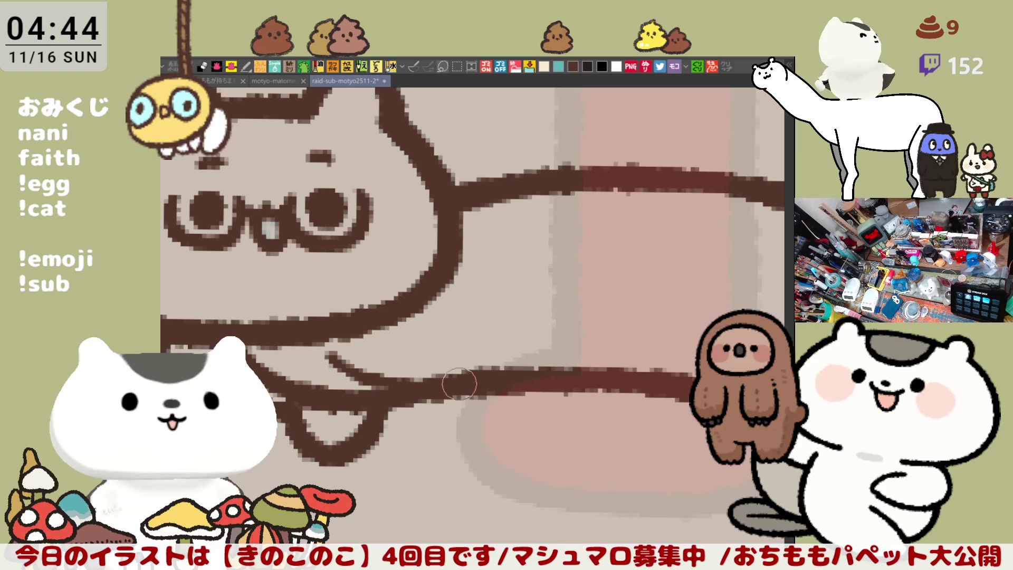
key("ctrl+z")
left_click_drag(360, 358, 443, 384)
scroll(468, 396, "down", 4)
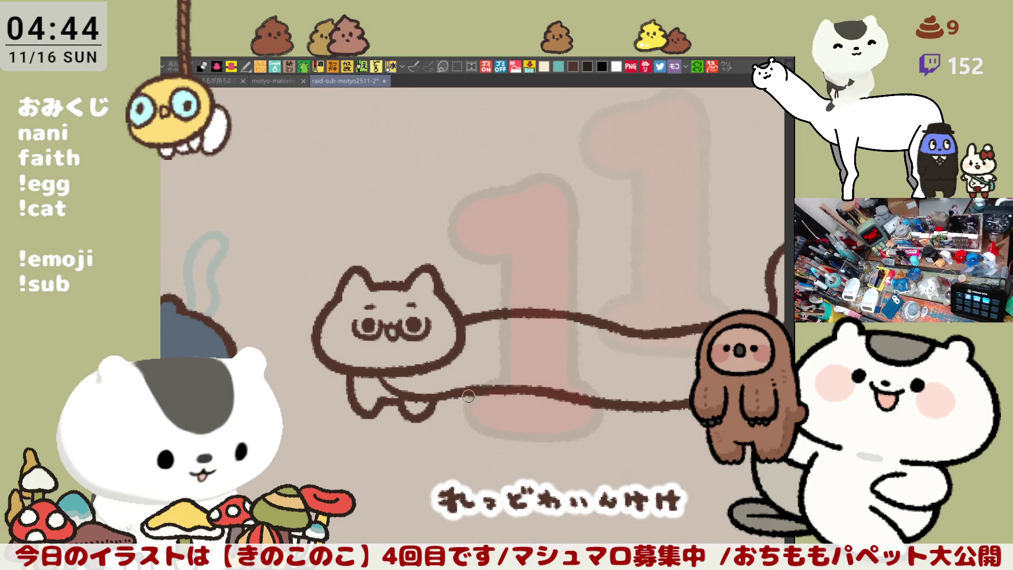
scroll(364, 291, "down", 1)
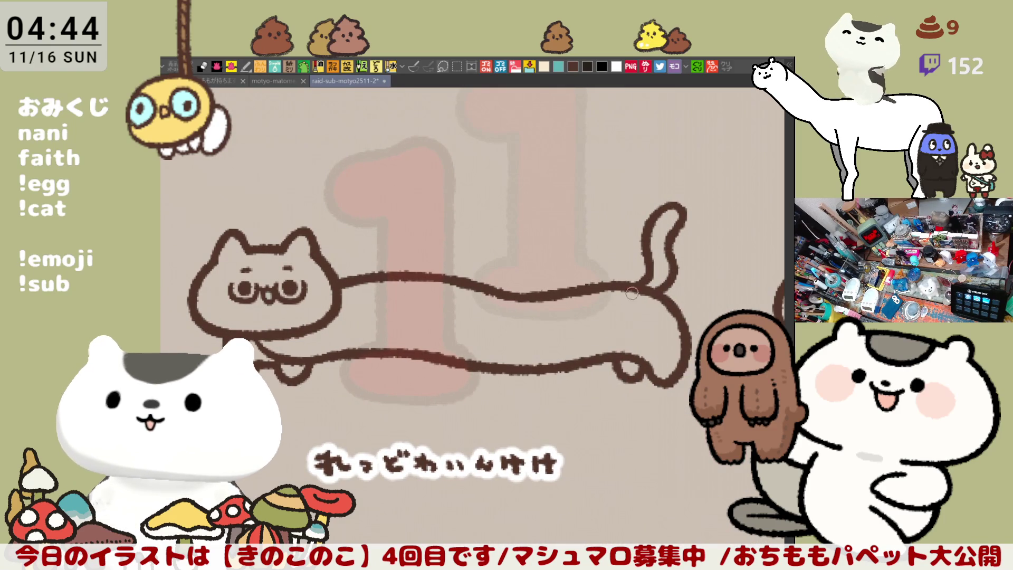
Step: Draw the rear leg line connecting the long body to the back leg
left_click_drag(632, 294, 625, 358)
key("ctrl+z")
left_click_drag(632, 295, 622, 352)
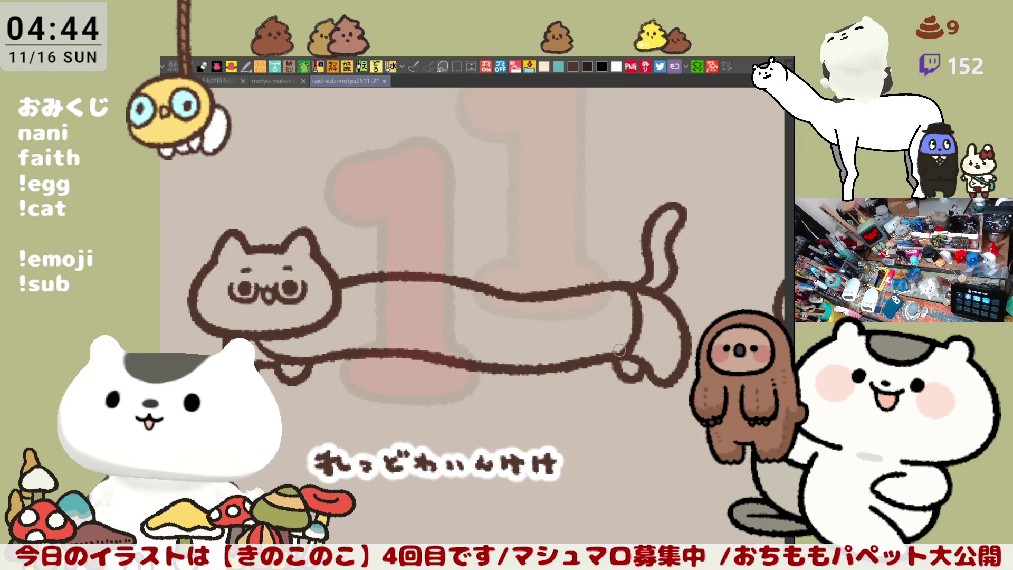
key("ctrl+z")
left_click_drag(633, 293, 625, 360)
key("ctrl+z")
left_click_drag(632, 294, 624, 350)
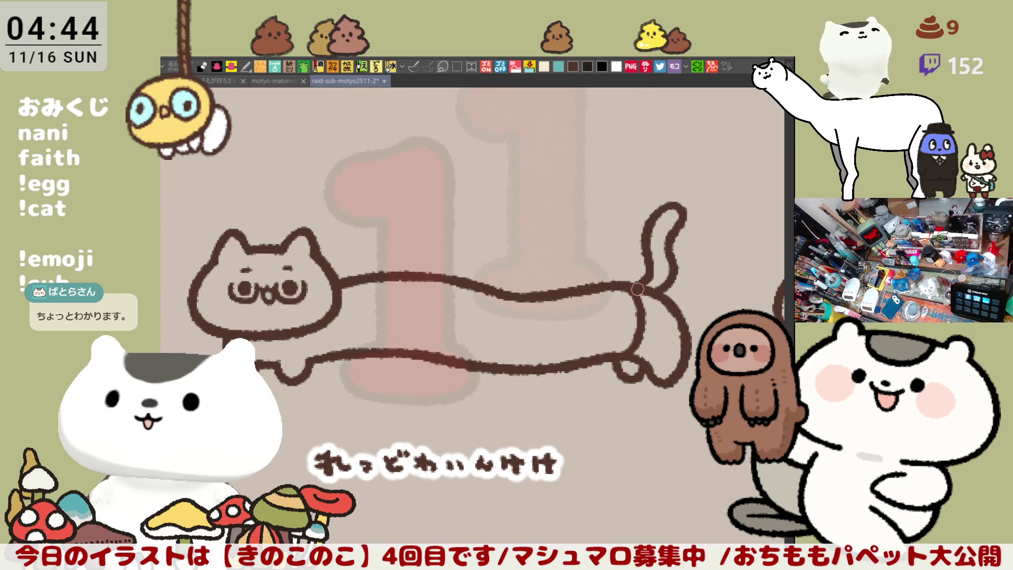
left_click_drag(637, 287, 643, 317)
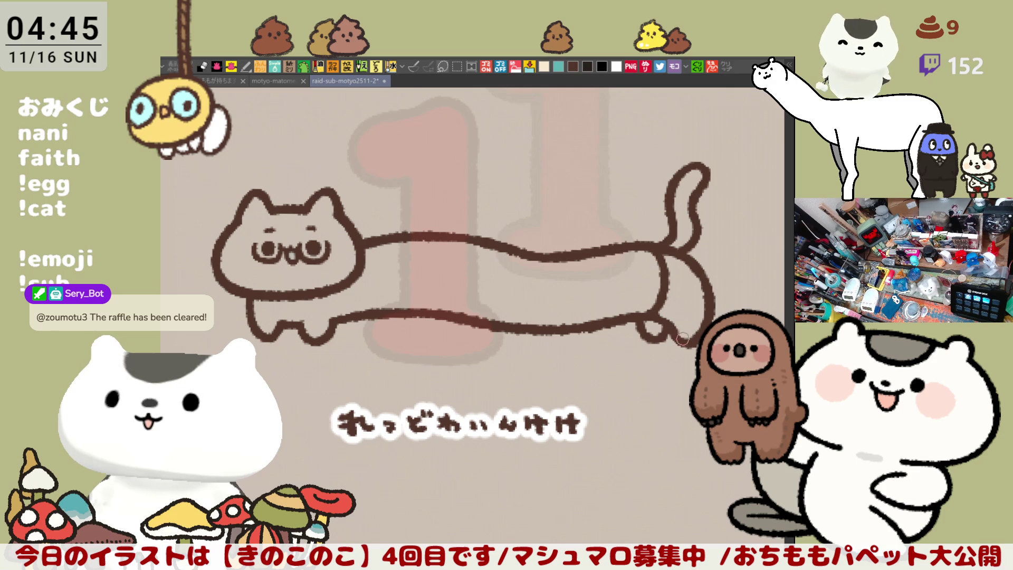
scroll(669, 323, "down", 2)
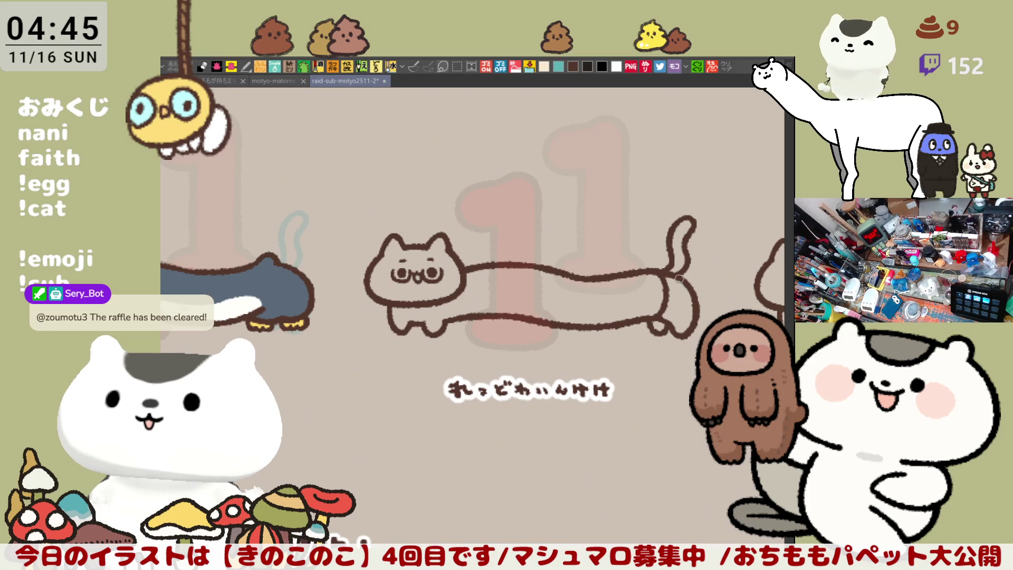
scroll(620, 289, "down", 2)
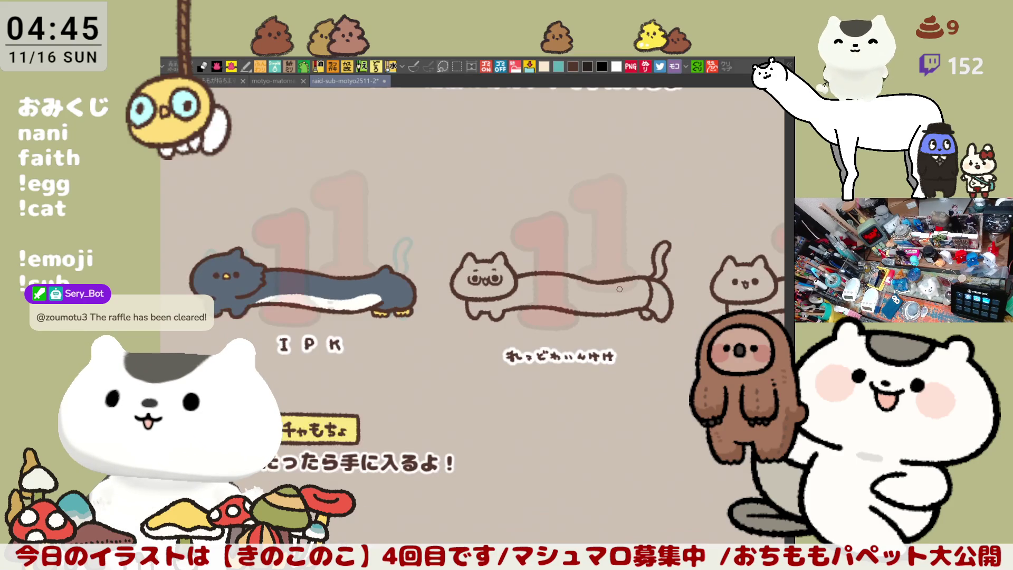
scroll(620, 278, "up", 1)
scroll(620, 279, "up", 2)
scroll(620, 277, "up", 1)
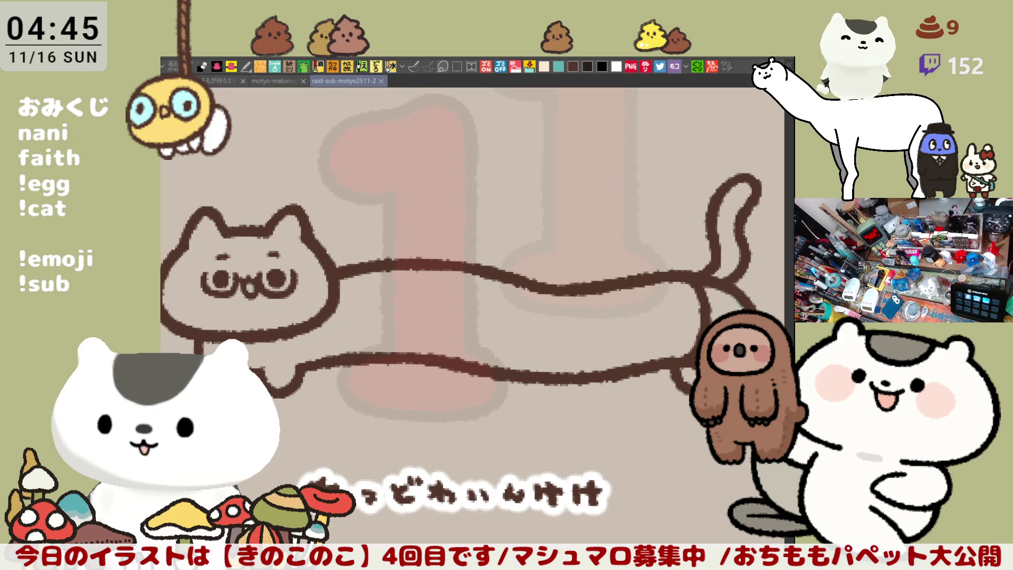
Step: Darken the cat's belly line, then try and undo a vertical line across the body
mouse_move(470, 342)
left_mouse_down()
mouse_move(475, 299)
mouse_move(529, 262)
mouse_move(492, 303)
left_mouse_up()
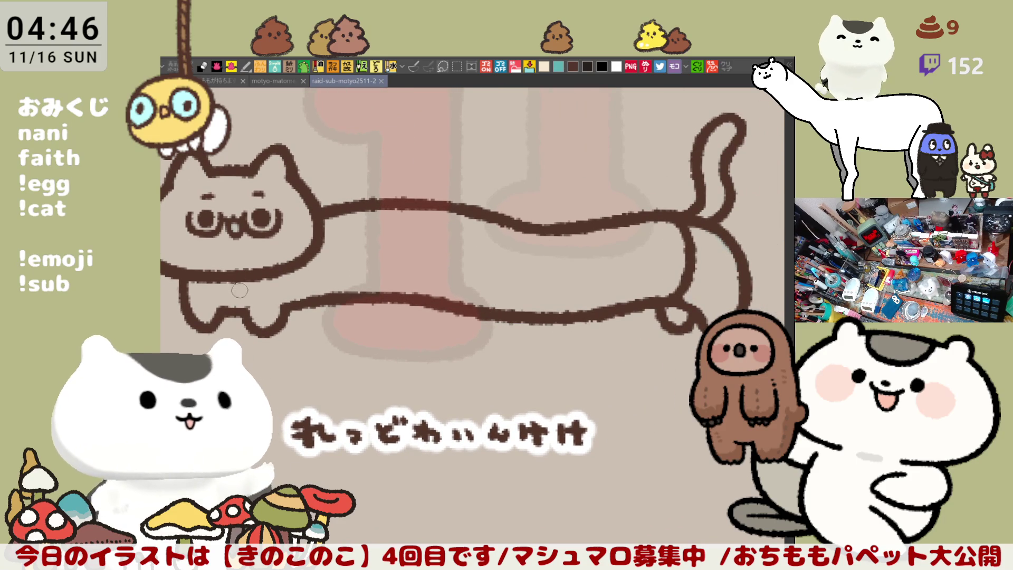
left_click_drag(221, 292, 296, 303)
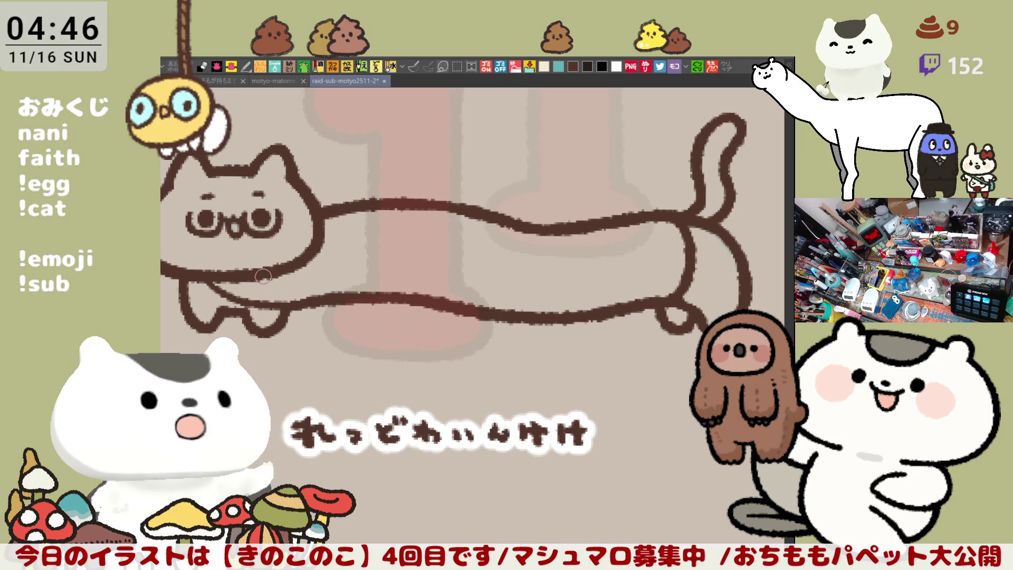
scroll(491, 282, "up", 2)
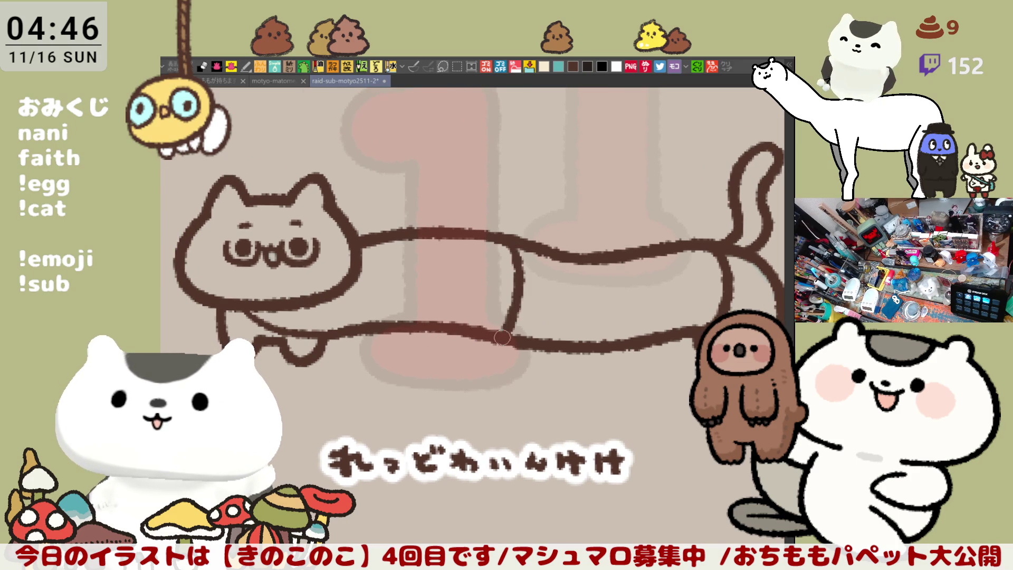
left_click_drag(480, 232, 491, 322)
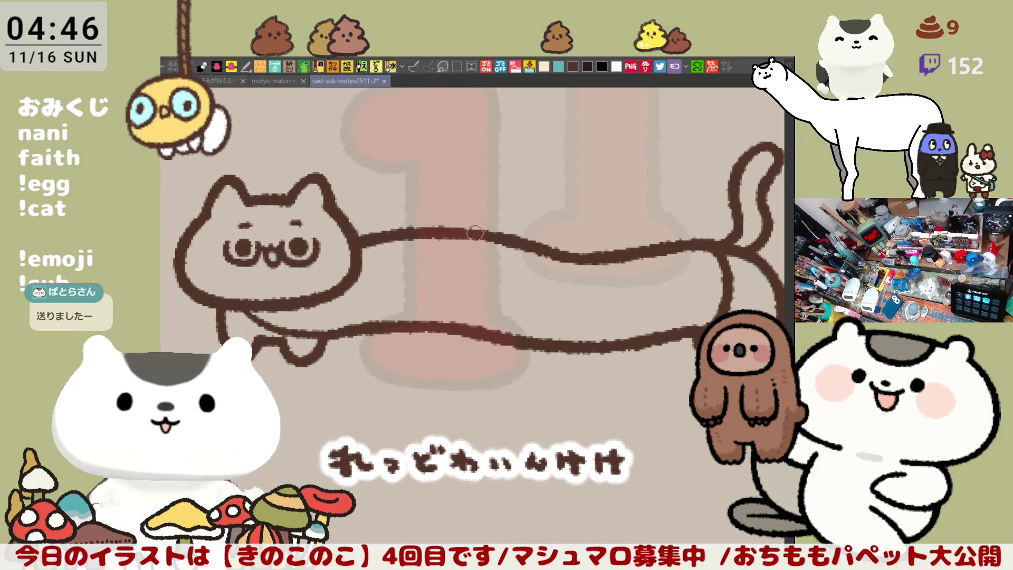
key("ctrl+z")
left_click_drag(546, 242, 532, 342)
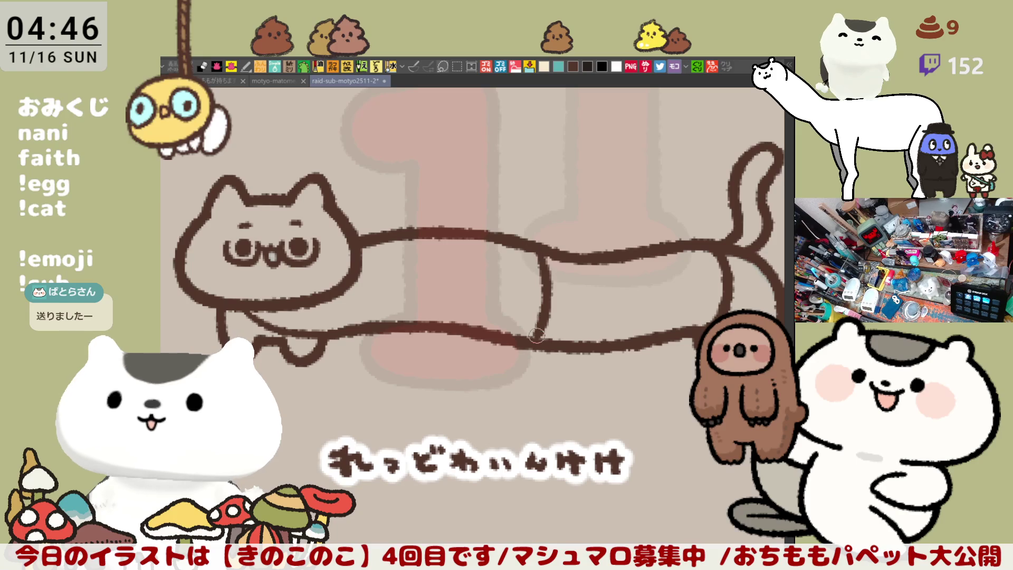
key("ctrl+z")
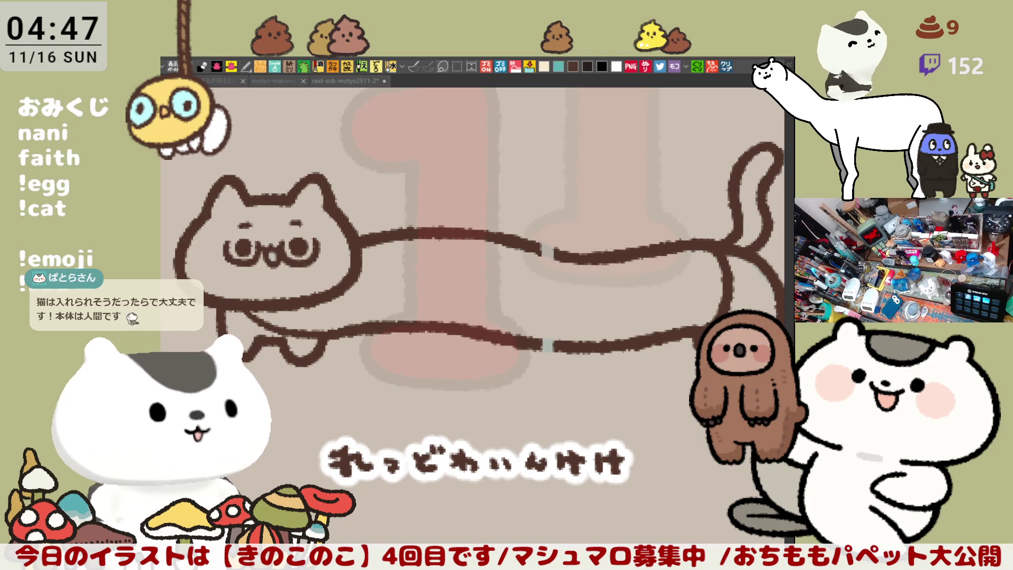
scroll(407, 333, "down", 2)
scroll(402, 427, "down", 2)
scroll(403, 428, "down", 5)
scroll(474, 355, "down", 3)
mouse_move(475, 278)
left_mouse_down()
mouse_move(575, 323)
mouse_move(591, 428)
left_mouse_up()
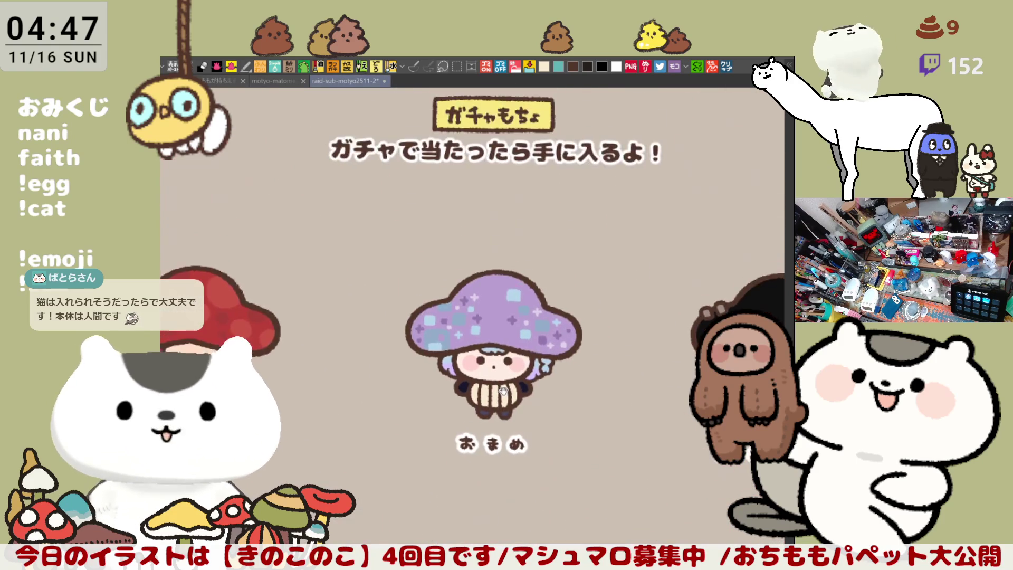
scroll(554, 356, "down", 1)
scroll(531, 317, "down", 1)
scroll(509, 262, "down", 1)
scroll(510, 262, "down", 1)
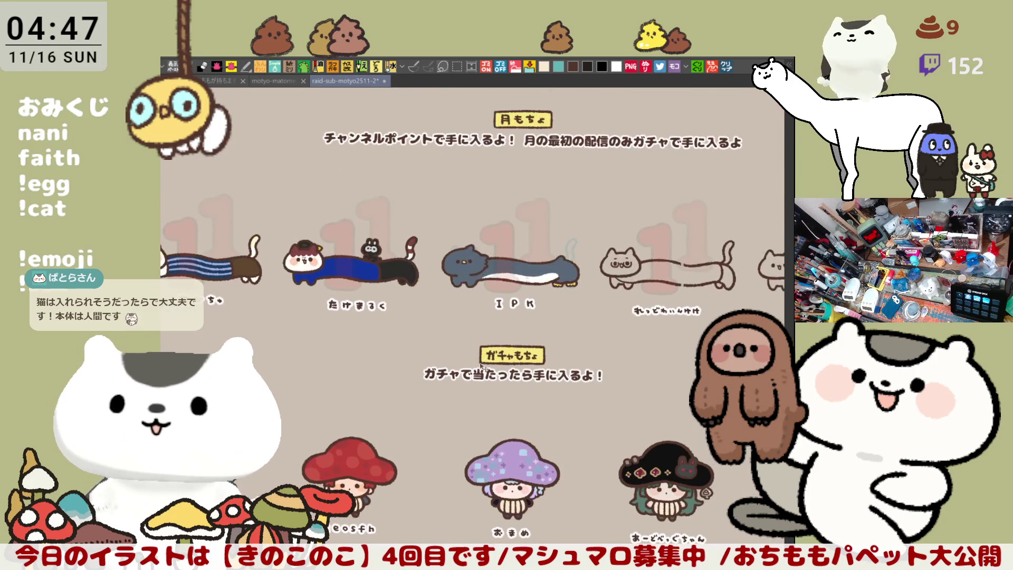
scroll(481, 251, "up", 1)
left_click_drag(505, 402, 512, 315)
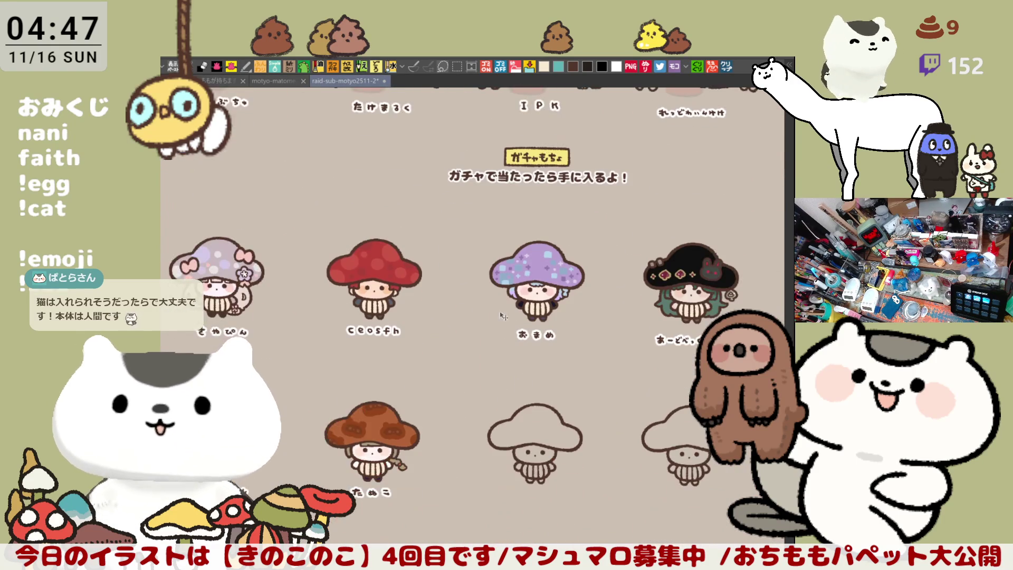
scroll(407, 254, "down", 1)
left_click_drag(411, 261, 483, 407)
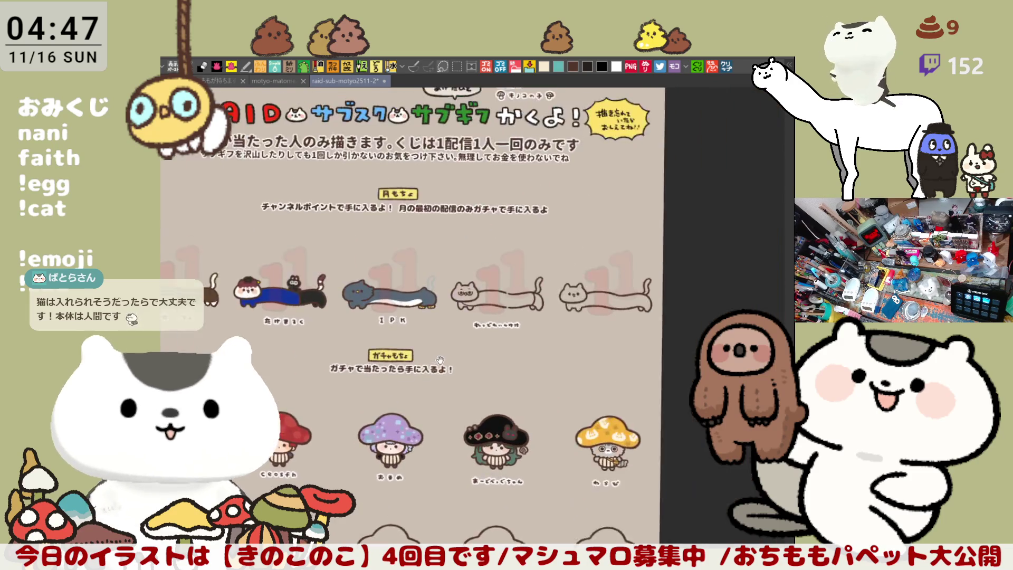
scroll(491, 329, "up", 1)
scroll(492, 330, "up", 1)
scroll(493, 329, "up", 1)
scroll(492, 330, "up", 1)
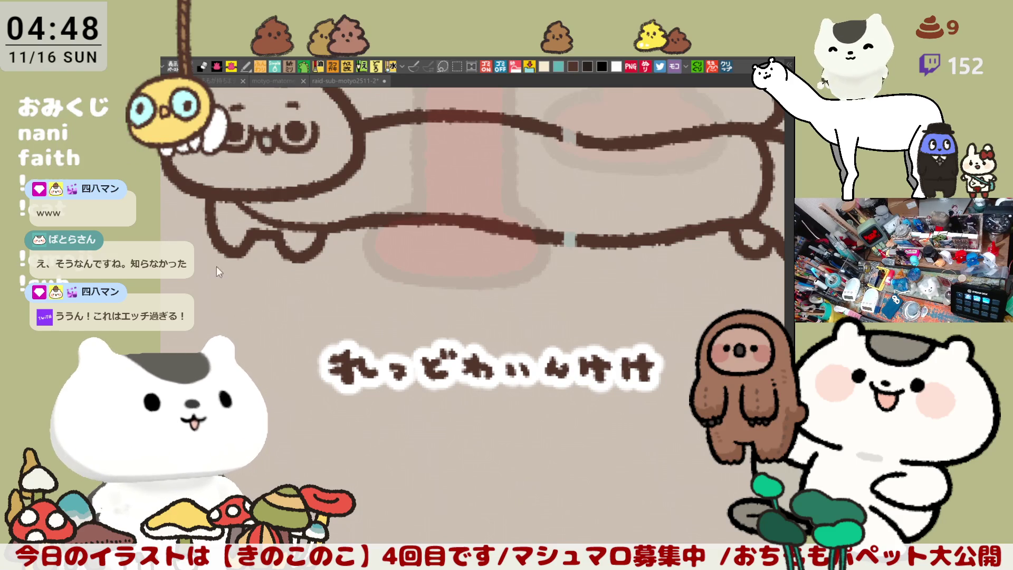
Step: Trial a vertical strap line across the cat's body, undoing each attempt
left_click_drag(207, 285, 383, 315)
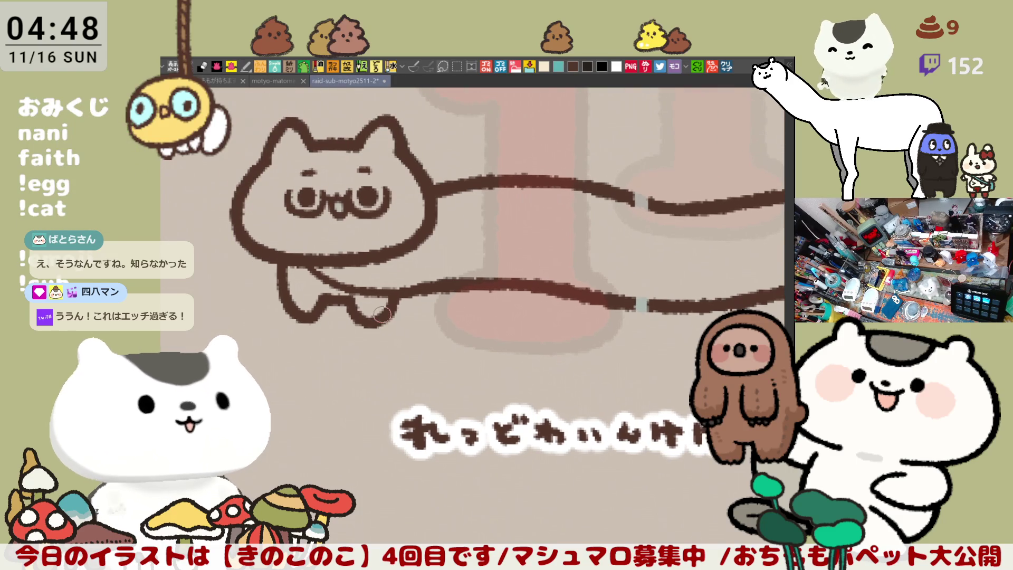
scroll(382, 313, "up", 1)
scroll(382, 313, "up", 1)
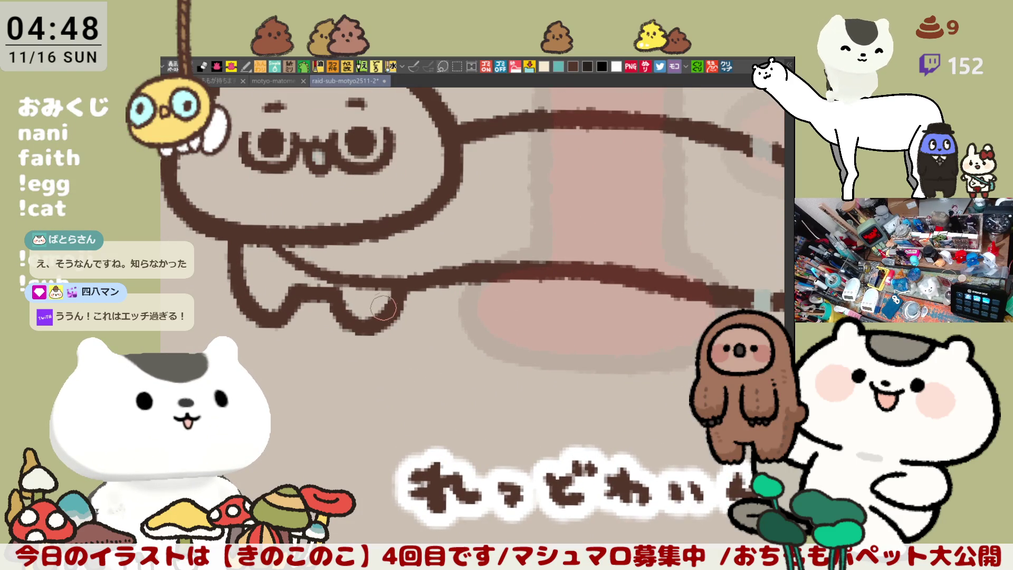
mouse_move(385, 299)
left_mouse_down()
mouse_move(525, 225)
mouse_move(546, 245)
left_mouse_up()
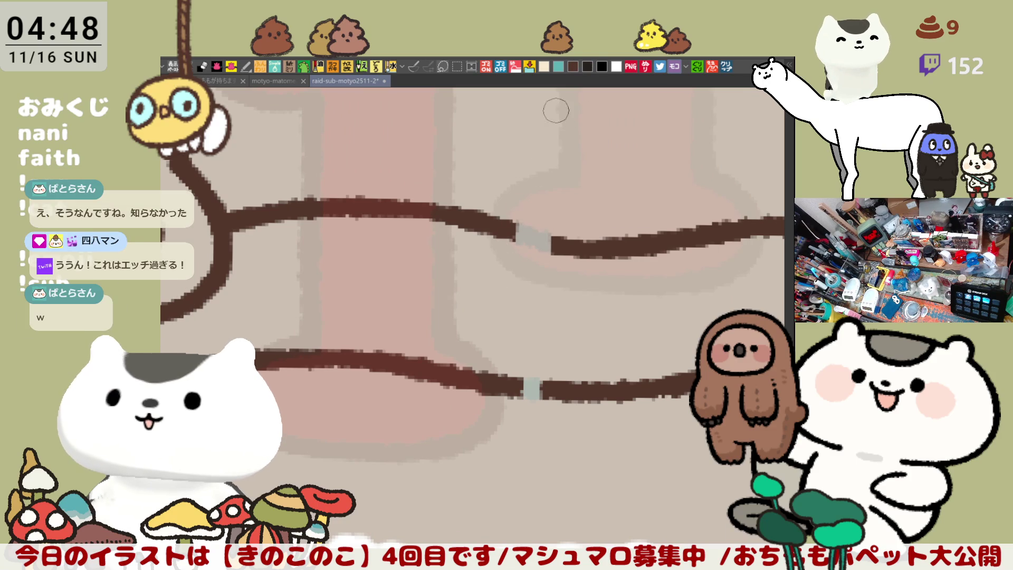
left_click_drag(505, 216, 520, 380)
key("ctrl+z")
left_click_drag(506, 217, 526, 388)
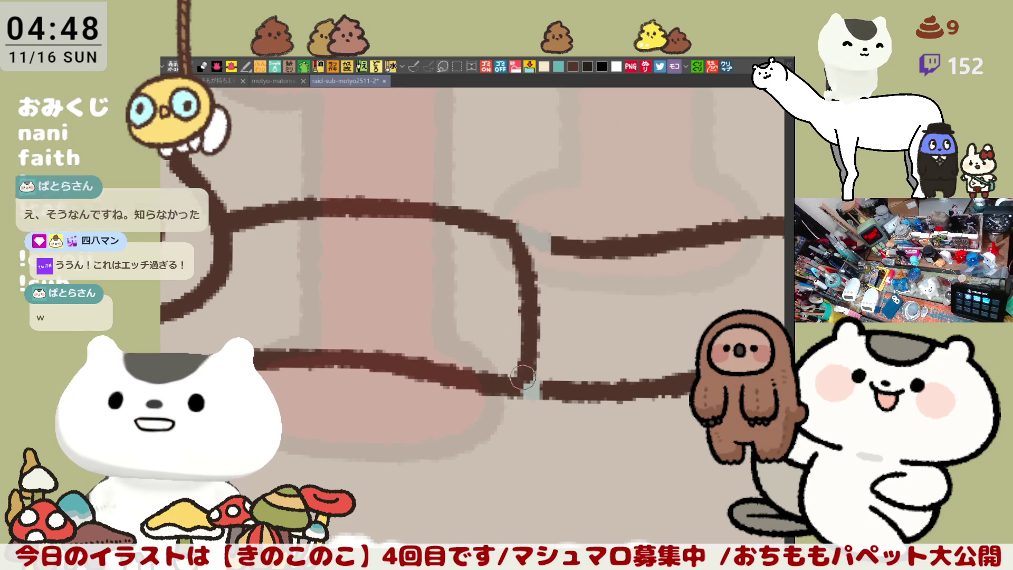
key("ctrl+z")
left_click_drag(524, 238, 515, 392)
key("ctrl+z")
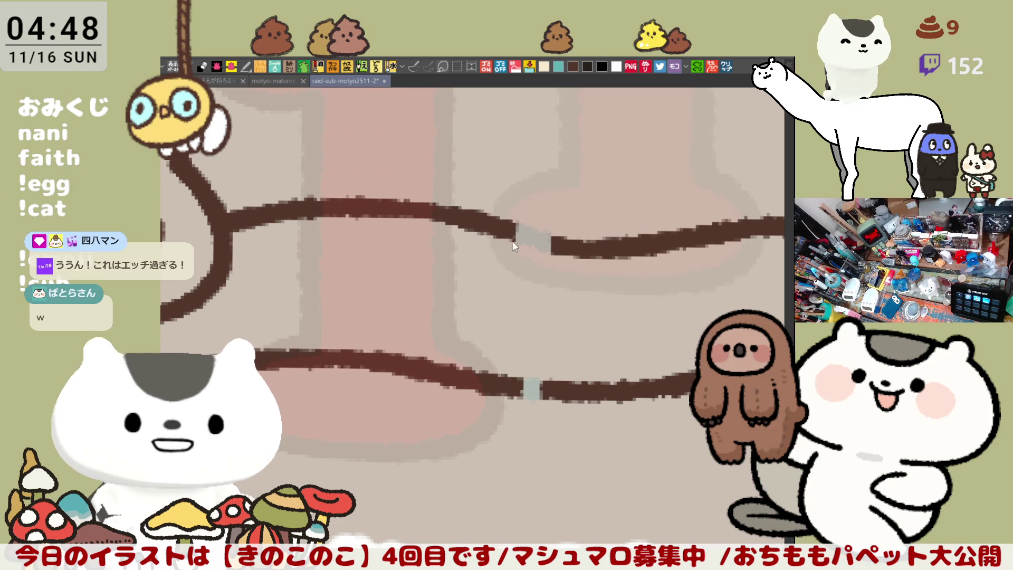
mouse_move(519, 228)
left_mouse_down()
mouse_move(534, 323)
mouse_move(526, 392)
left_mouse_up()
key("ctrl+z")
left_click_drag(508, 230, 504, 396)
key("ctrl+z")
left_click_drag(508, 225, 523, 388)
key("ctrl+z")
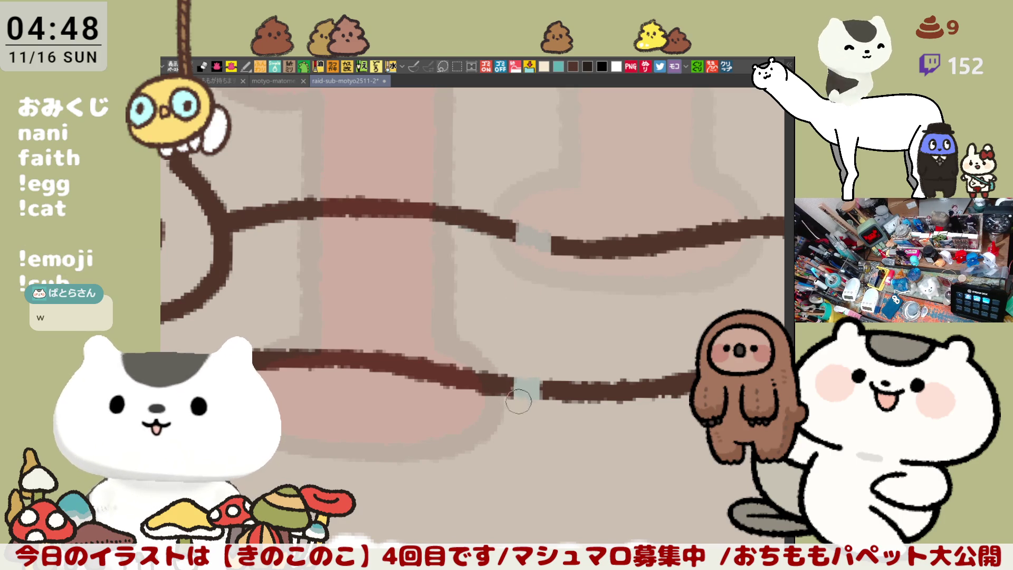
Step: Draw the band's left edge joining the upper and lower body outlines
left_click_drag(514, 228, 504, 378)
key("ctrl+z")
left_click_drag(525, 226, 496, 381)
key("ctrl+z")
left_click_drag(523, 226, 504, 395)
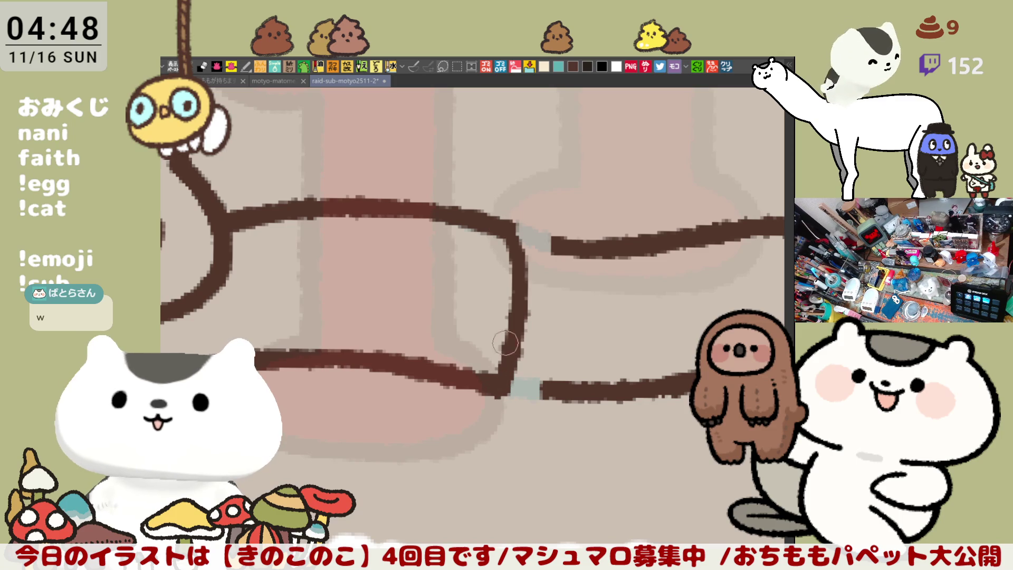
key("ctrl+z")
left_click_drag(520, 228, 499, 391)
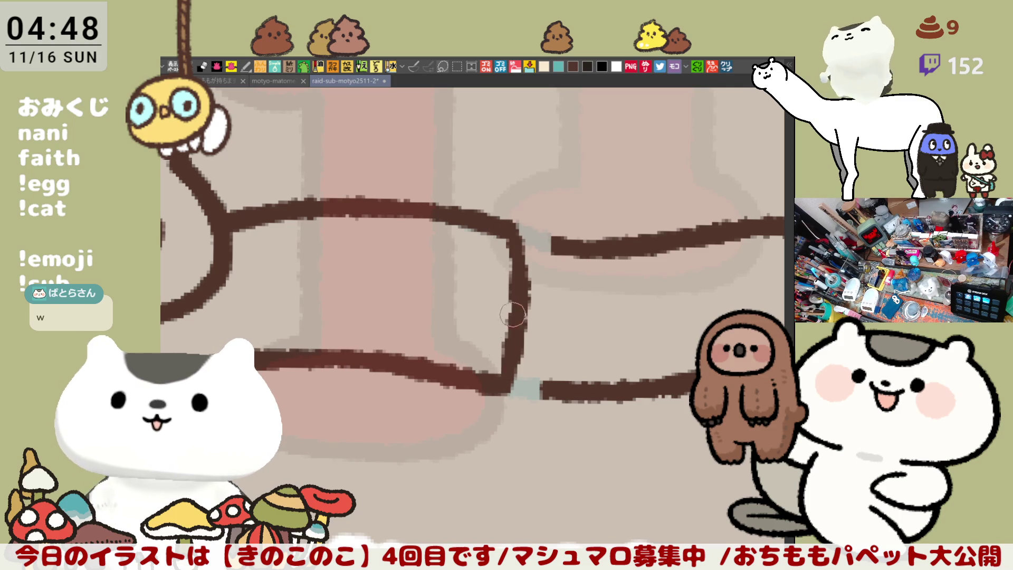
Step: Draw the band's right edge and check the whole cat zoomed out
left_click_drag(521, 226, 546, 372)
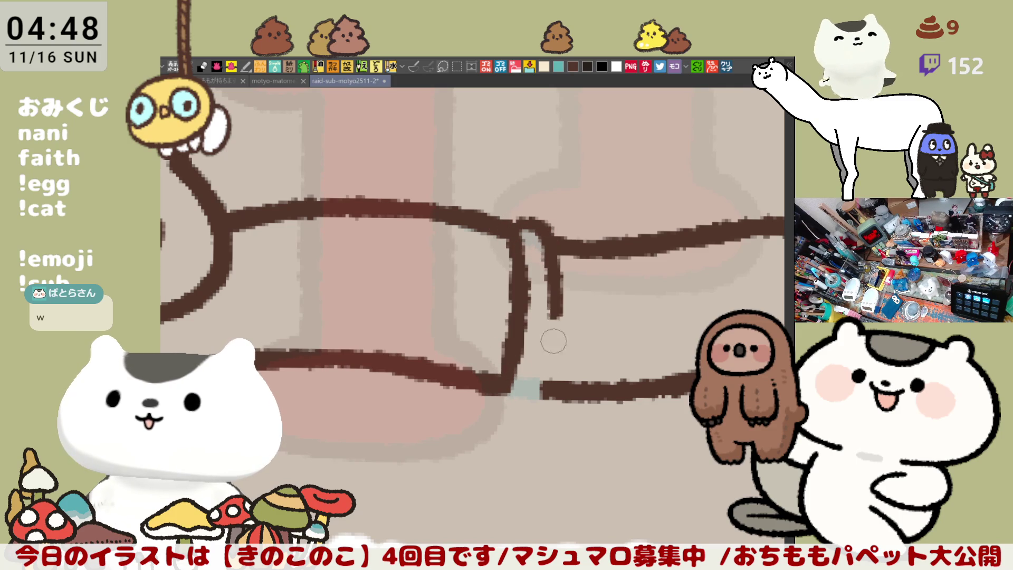
key("ctrl+z")
left_click_drag(522, 214, 547, 380)
key("ctrl+z")
mouse_move(526, 213)
left_mouse_down()
mouse_move(546, 359)
mouse_move(536, 390)
left_mouse_up()
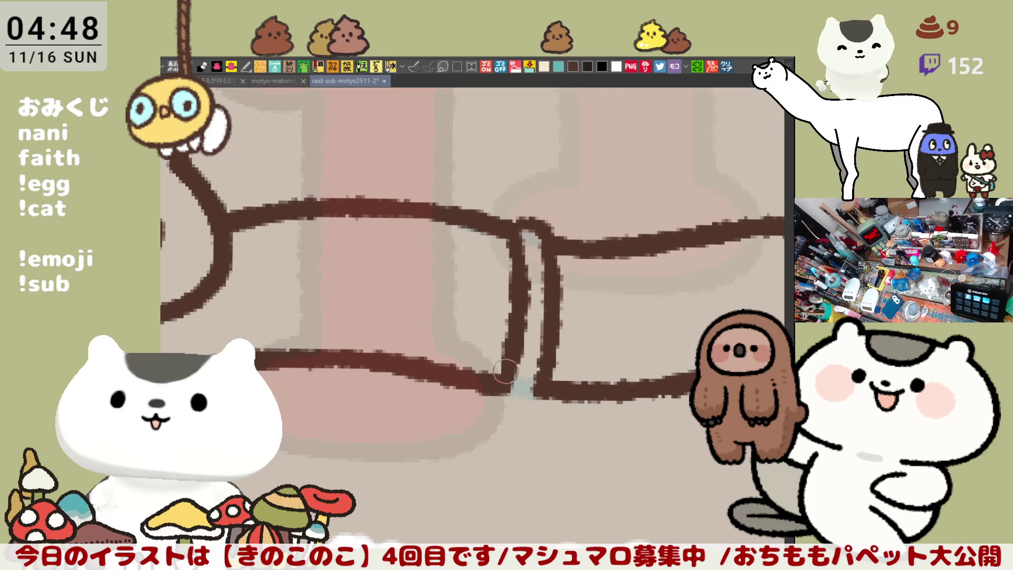
mouse_move(508, 375)
left_mouse_down()
mouse_move(546, 396)
mouse_move(504, 366)
left_mouse_up()
key("ctrl+z")
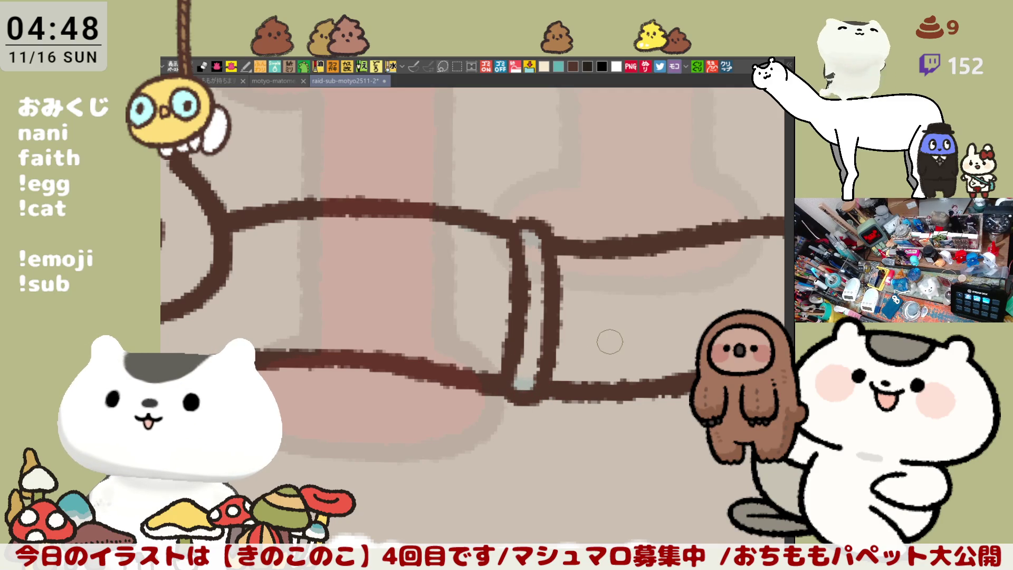
key("ctrl+0")
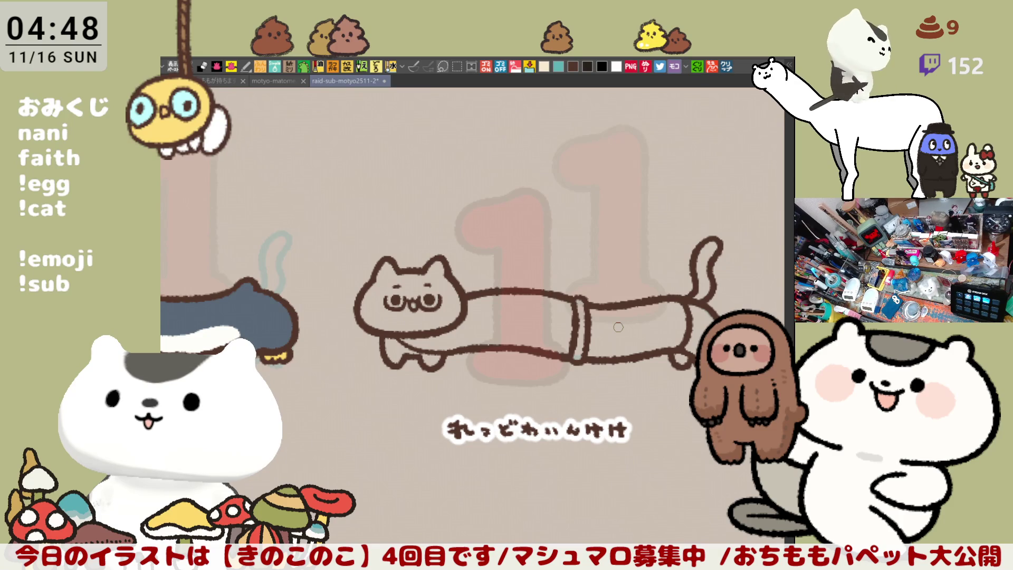
scroll(618, 327, "up", 1)
scroll(618, 326, "up", 2)
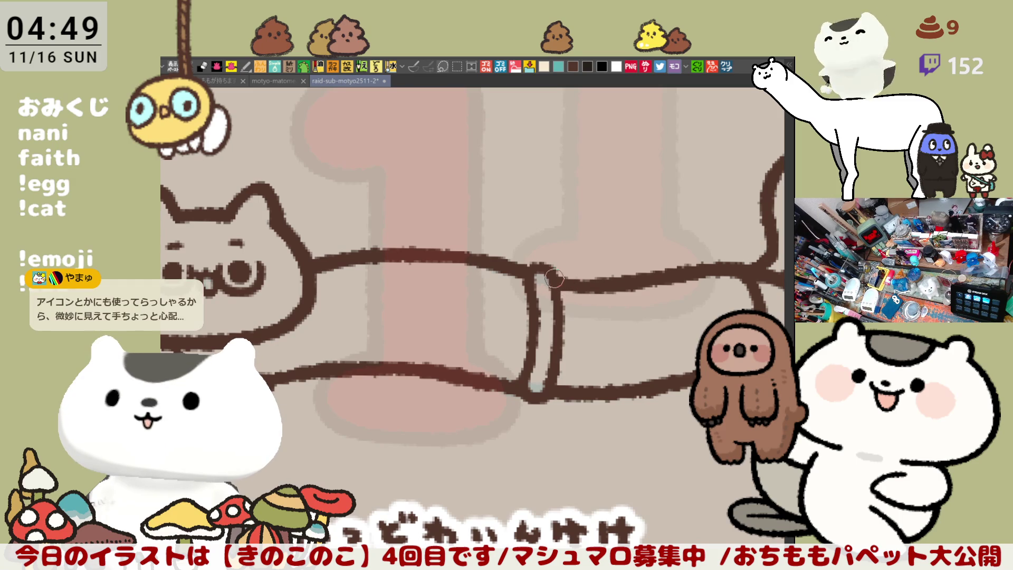
Step: Darken the first band's right edge and draw the second band's left edge
left_click_drag(561, 292, 557, 337)
scroll(568, 319, "down", 2)
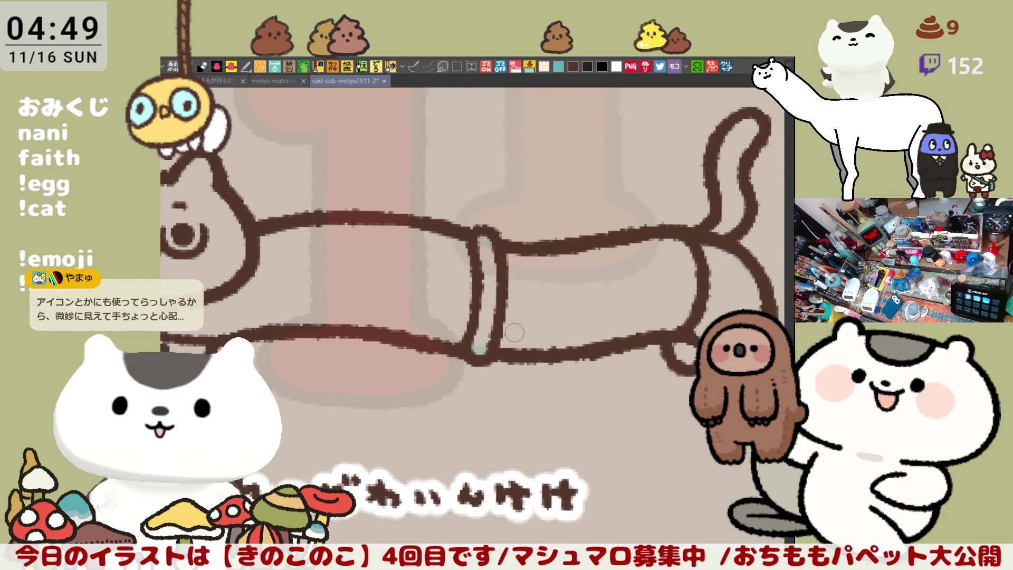
scroll(524, 321, "up", 2)
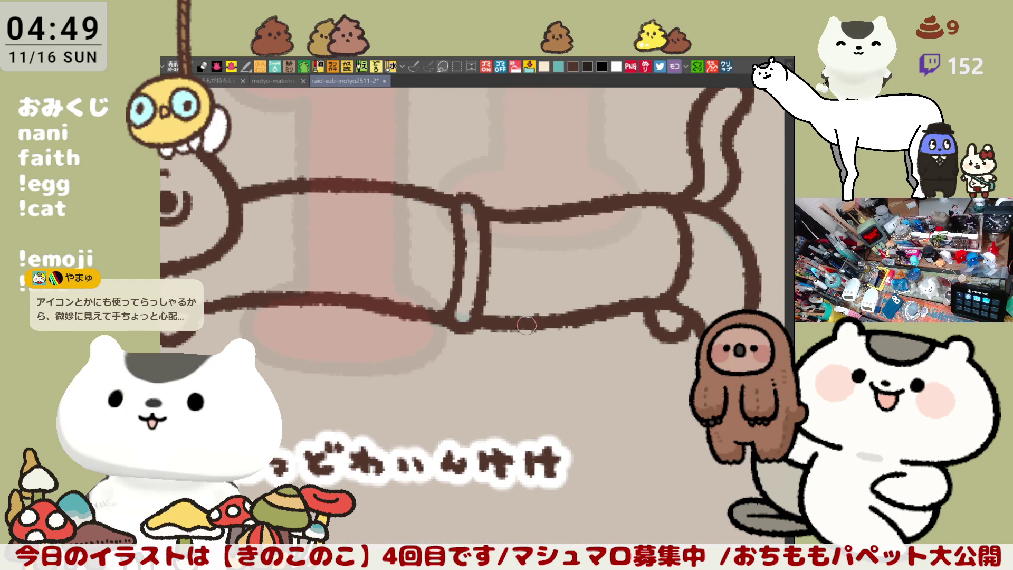
left_click_drag(528, 329, 551, 356)
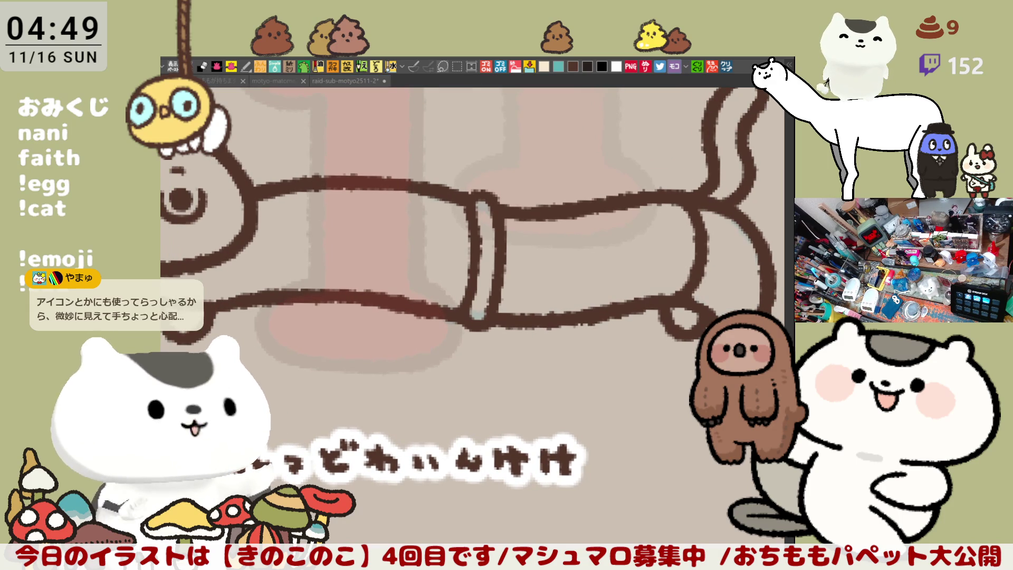
left_click_drag(505, 379, 489, 321)
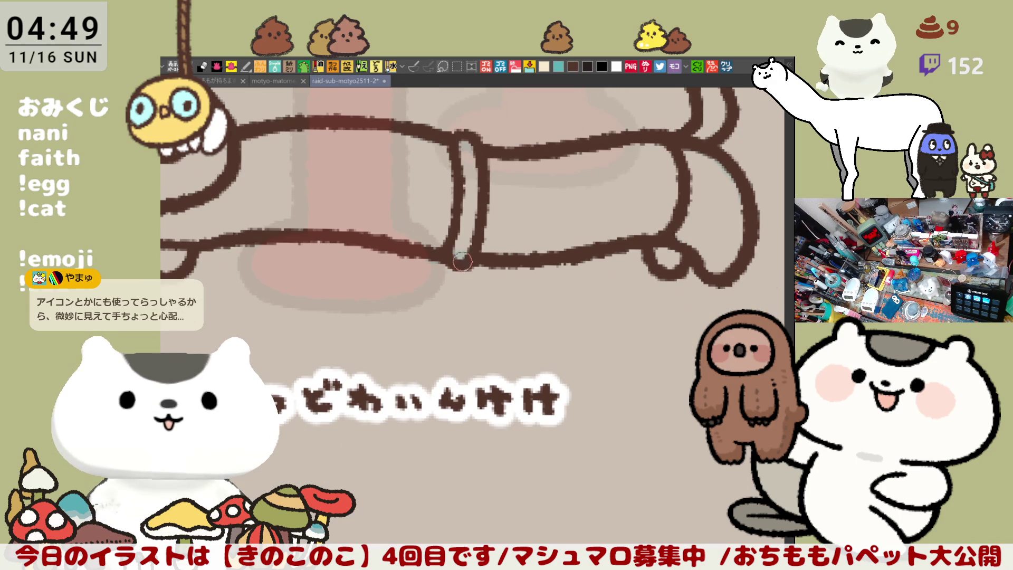
scroll(477, 285, "up", 1)
scroll(498, 273, "up", 1)
scroll(522, 261, "up", 1)
scroll(546, 249, "up", 1)
left_click_drag(560, 243, 493, 238)
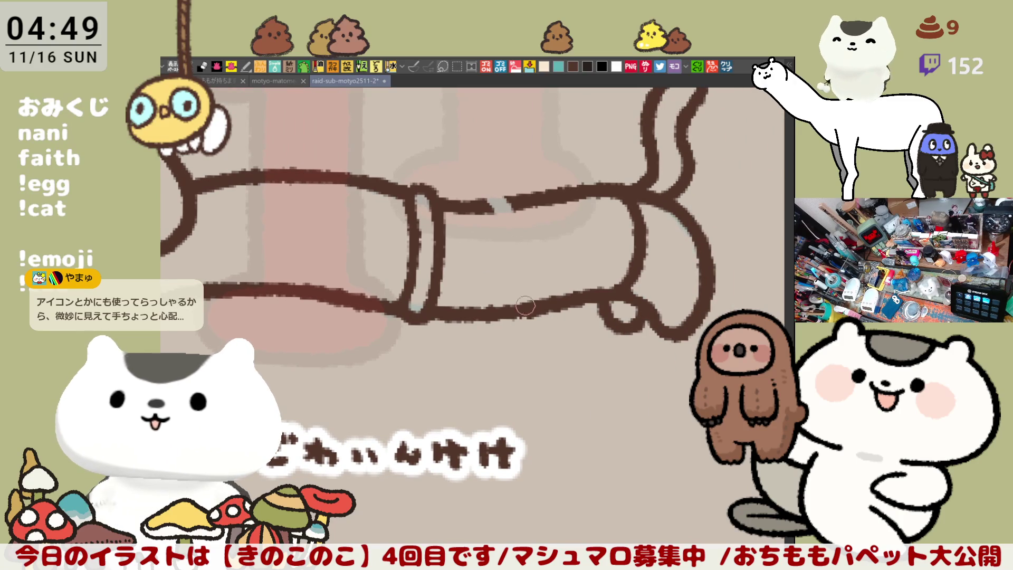
left_click_drag(522, 307, 523, 320)
mouse_move(475, 198)
left_mouse_down()
mouse_move(495, 228)
mouse_move(506, 317)
left_mouse_up()
key("ctrl+z")
left_click_drag(493, 227, 504, 312)
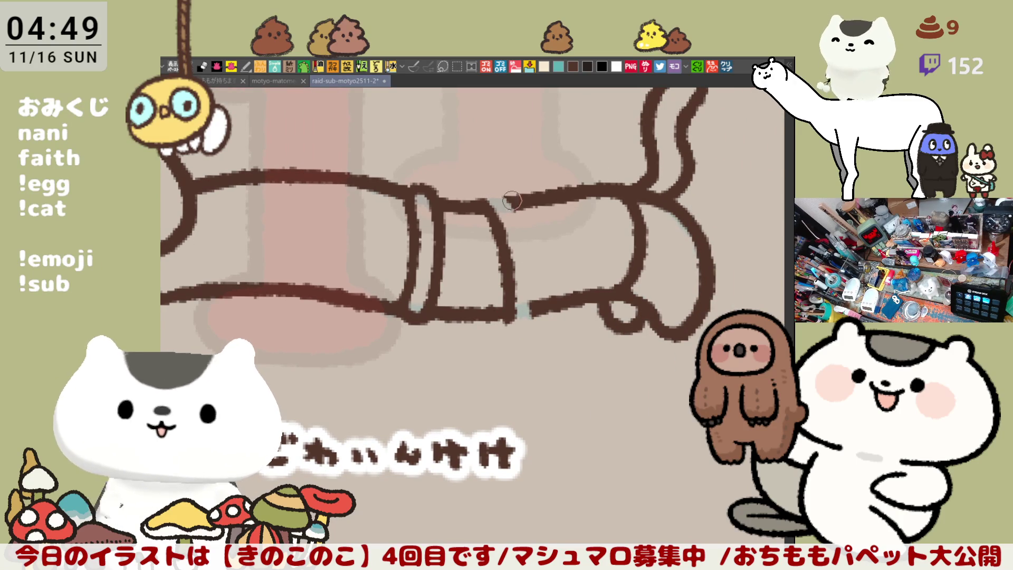
Step: Erase the outline inside the second band and finish its right edge
mouse_move(503, 204)
left_mouse_down()
mouse_move(513, 202)
mouse_move(522, 233)
left_mouse_up()
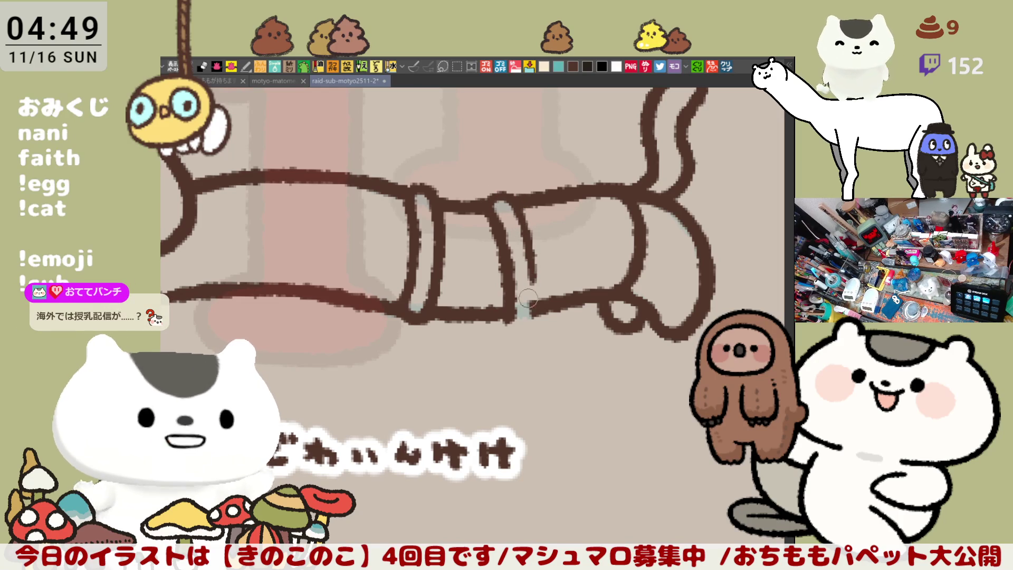
mouse_move(535, 317)
left_mouse_down()
mouse_move(524, 253)
mouse_move(524, 318)
left_mouse_up()
key("ctrl+z")
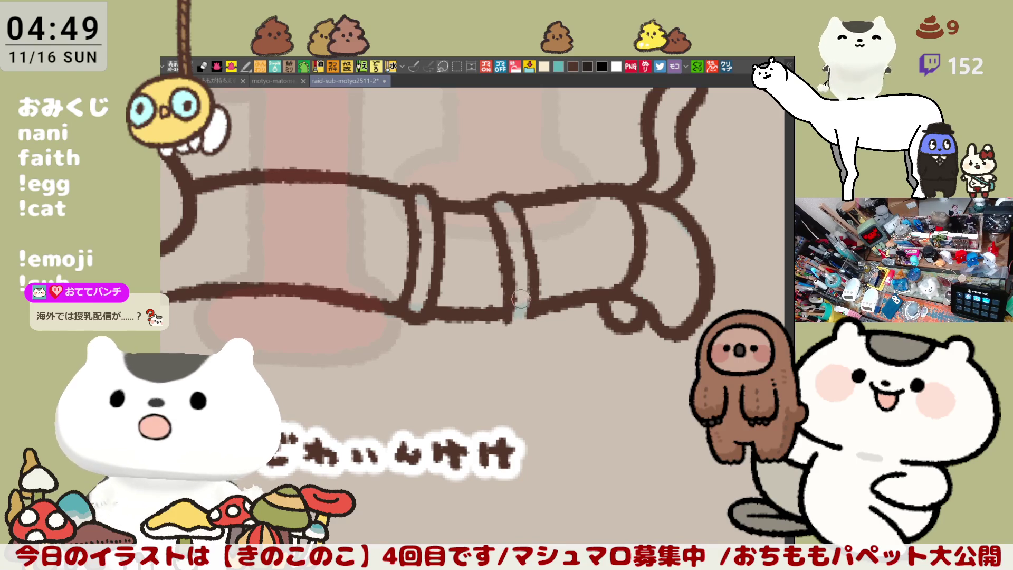
left_click_drag(509, 323, 523, 314)
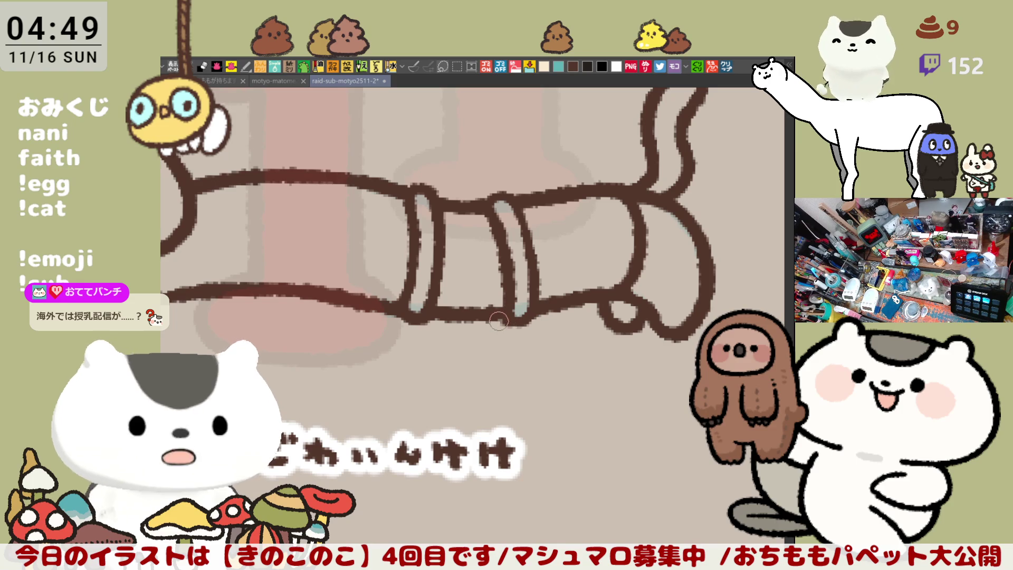
key("ctrl+z")
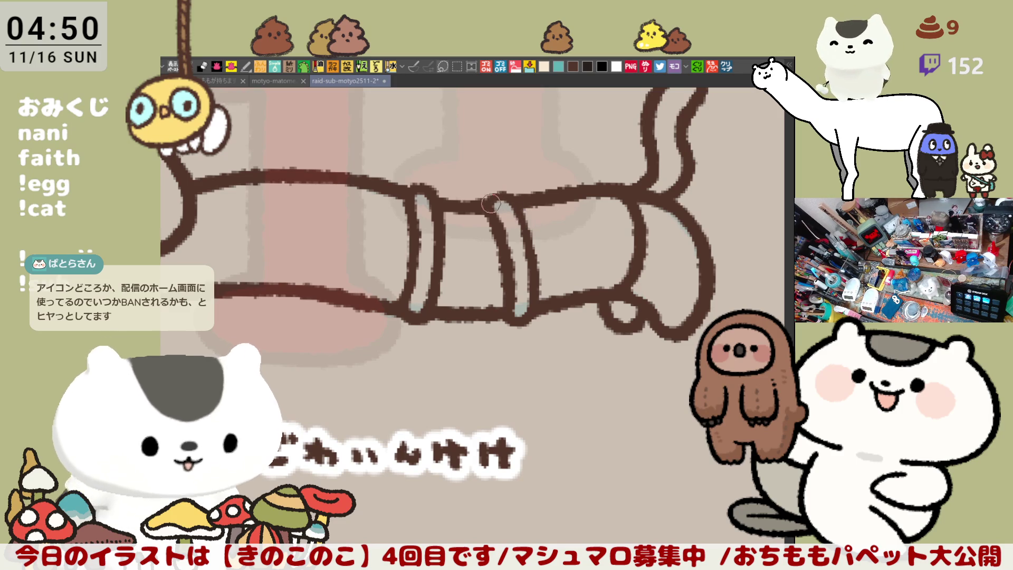
mouse_move(523, 244)
left_mouse_down()
mouse_move(530, 265)
mouse_move(534, 229)
left_mouse_up()
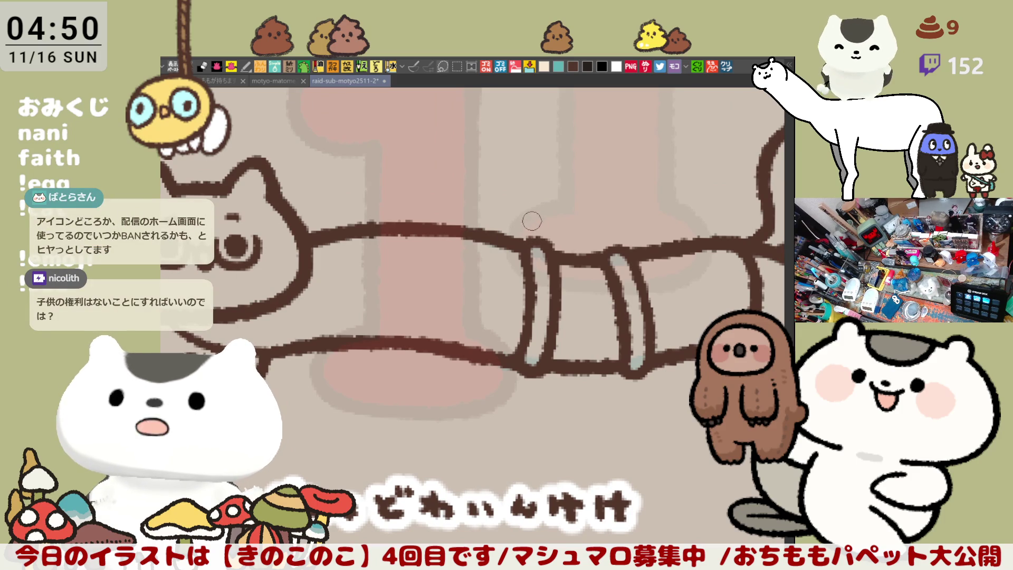
Step: Sketch the bow's first loop rising from the band, retrying the curl
left_click_drag(558, 238, 567, 244)
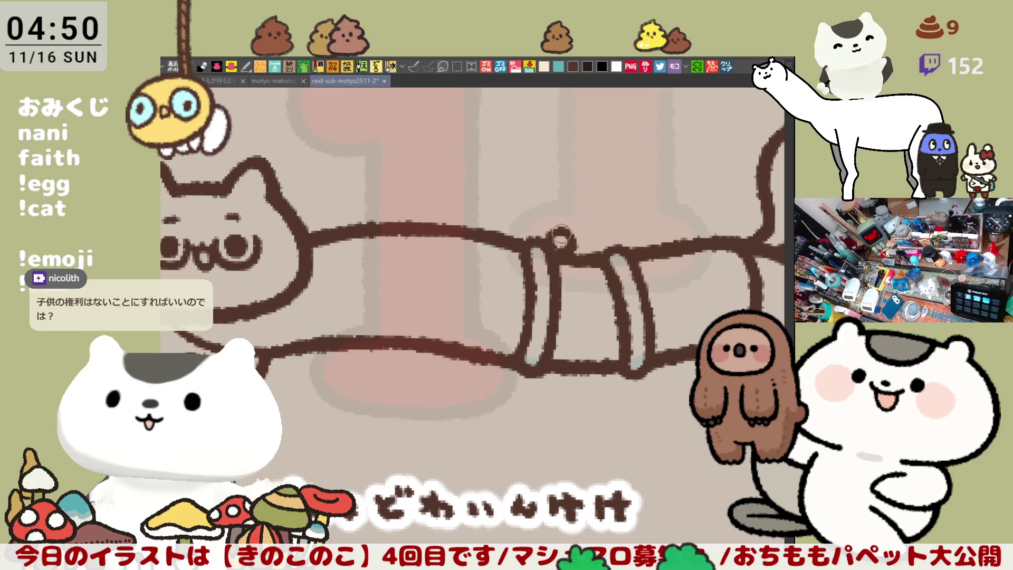
left_click_drag(558, 238, 548, 187)
key("ctrl+z")
key("ctrl+y")
key("ctrl+z")
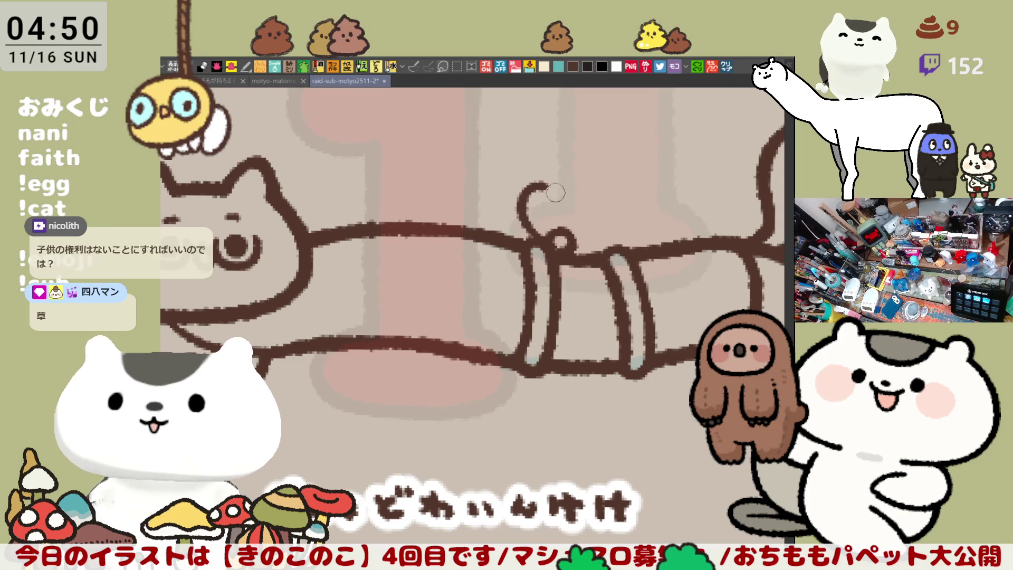
key("ctrl+z")
left_click_drag(556, 238, 519, 191)
left_click_drag(551, 220, 557, 238)
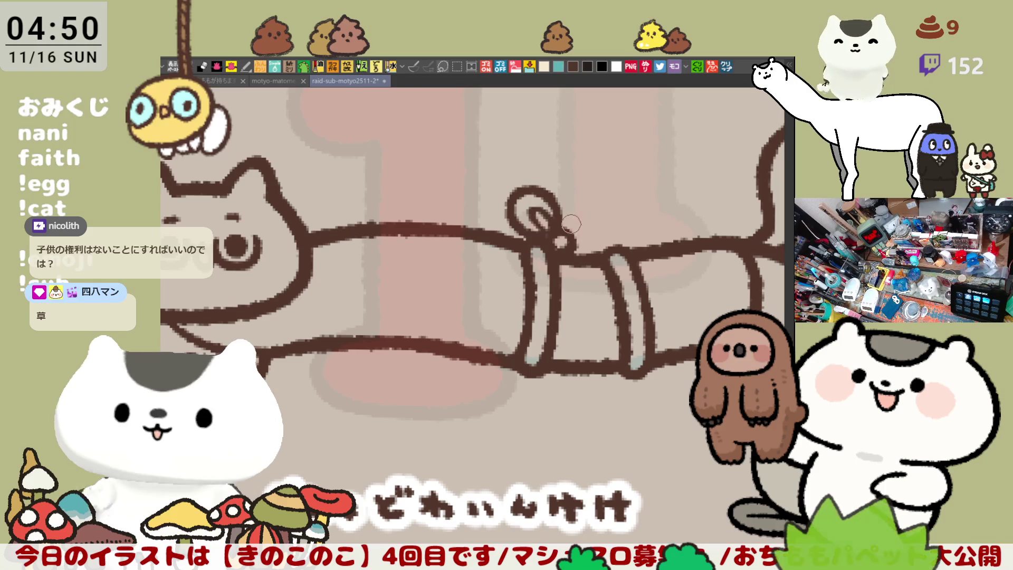
key("ctrl+z")
Step: Close the first bow loop to the knot and start the second loop
left_click_drag(536, 181, 546, 239)
left_click_drag(530, 184, 558, 227)
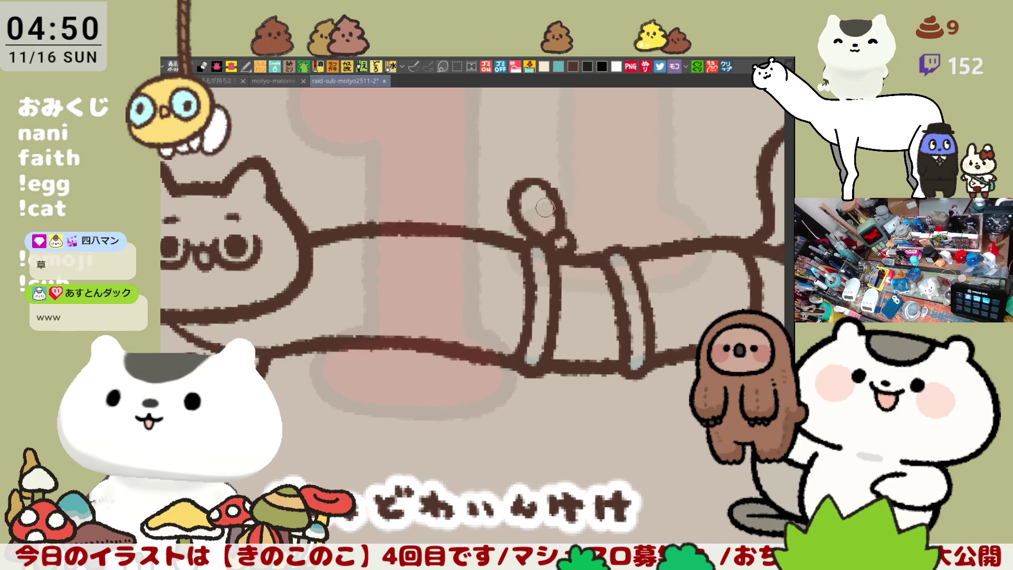
left_click_drag(532, 200, 548, 222)
key("ctrl+z")
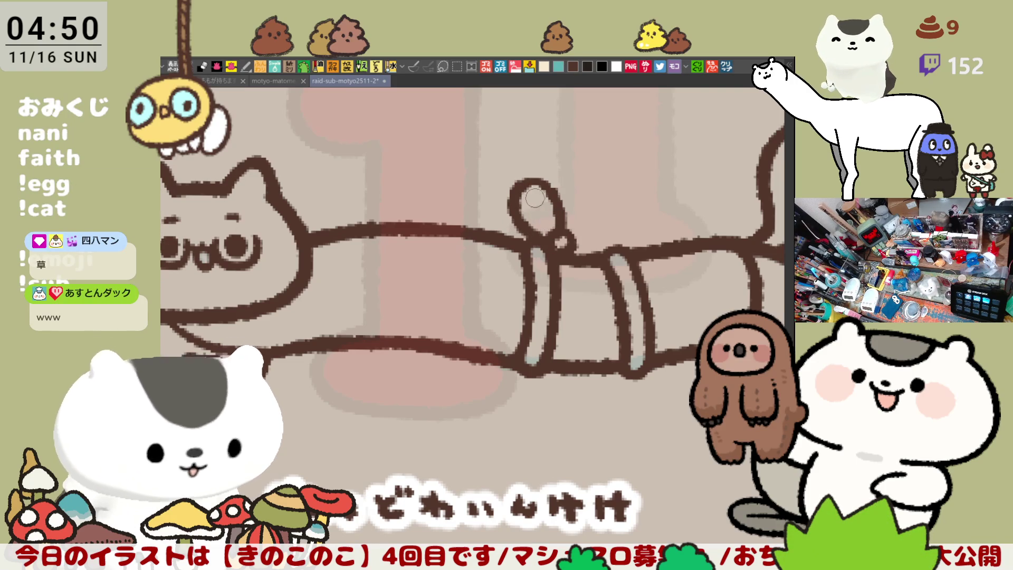
mouse_move(536, 199)
left_mouse_down()
mouse_move(546, 222)
mouse_move(571, 232)
left_mouse_up()
key("ctrl+z")
key("ctrl+z")
key("ctrl+z")
key("ctrl+z")
mouse_move(511, 231)
left_mouse_down()
mouse_move(501, 215)
mouse_move(560, 228)
mouse_move(538, 226)
mouse_move(571, 255)
mouse_move(618, 207)
mouse_move(571, 256)
mouse_move(625, 212)
mouse_move(571, 237)
mouse_move(577, 256)
left_mouse_up()
key("ctrl+z")
key("ctrl+z")
key("ctrl+z")
key("ctrl+z")
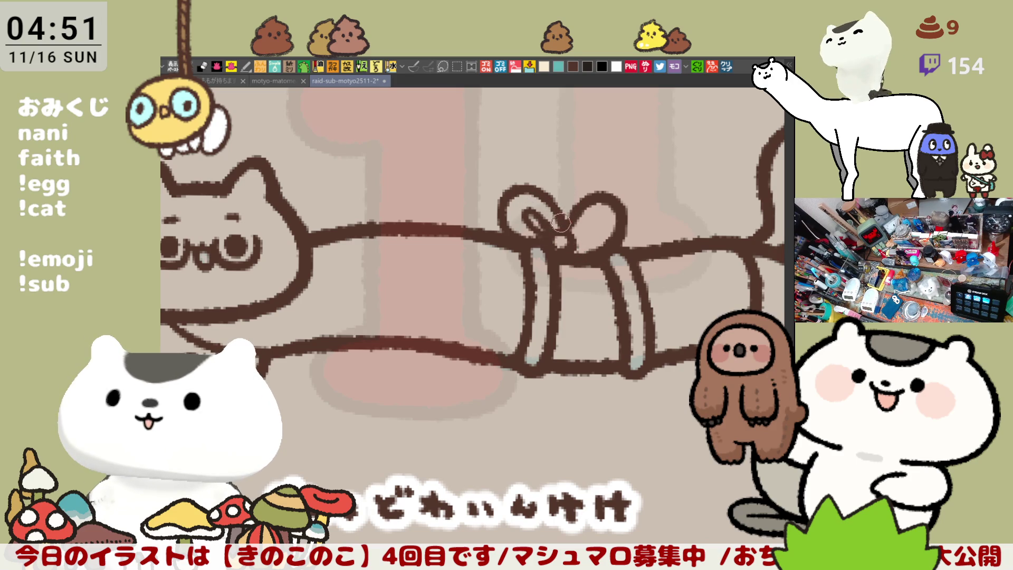
Step: Add the right loop's inner line and ribbon tails hanging from the knot
mouse_move(582, 244)
left_mouse_down()
mouse_move(595, 212)
mouse_move(609, 208)
left_mouse_up()
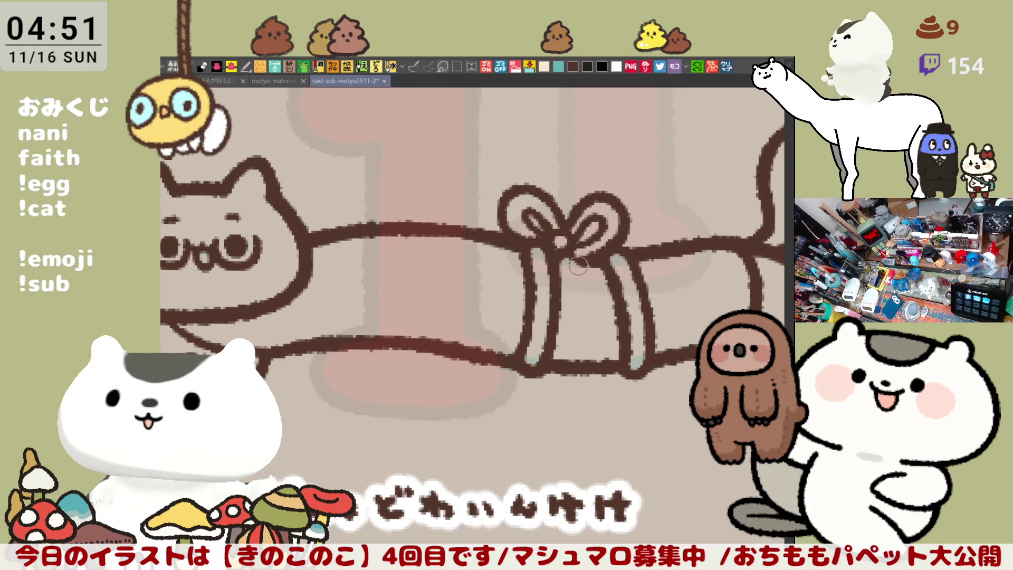
mouse_move(602, 300)
left_mouse_down()
mouse_move(563, 266)
mouse_move(598, 298)
left_mouse_up()
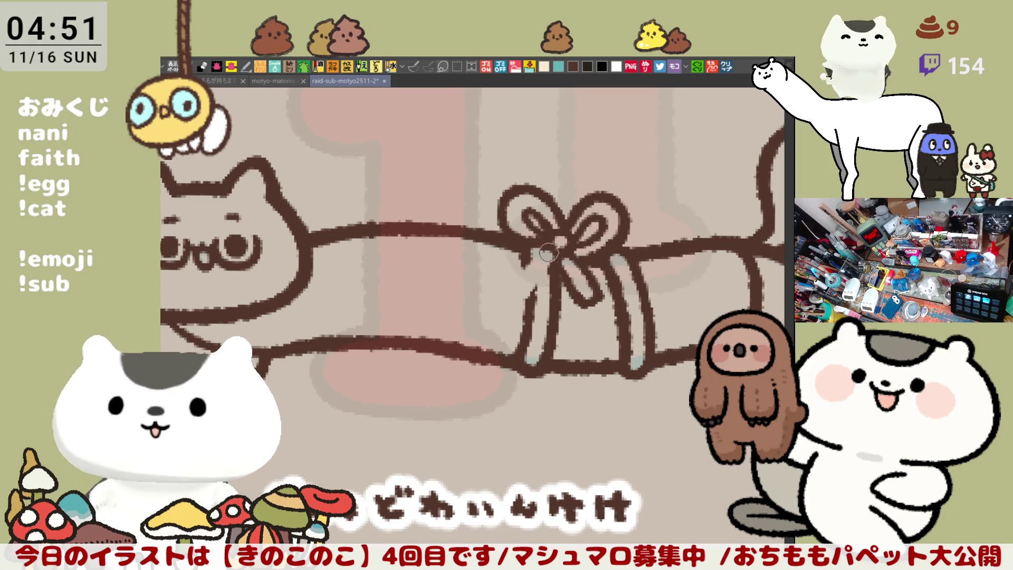
left_click_drag(550, 255, 531, 295)
left_click_drag(556, 254, 531, 295)
key("ctrl+z")
left_click_drag(556, 254, 535, 292)
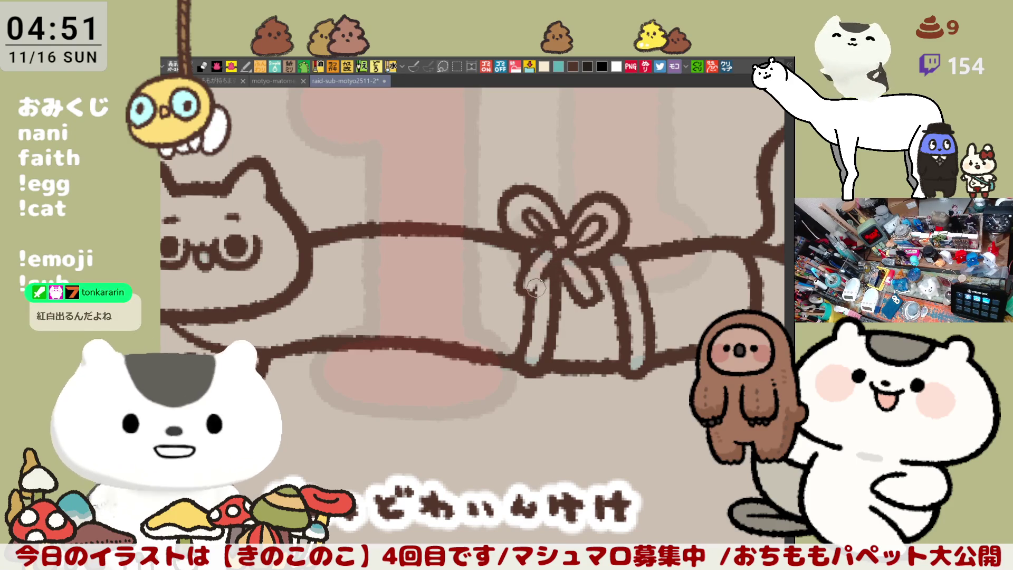
Step: Redraw the ribbon strand below the knot and rotate the canvas view
key("ctrl+z")
left_click_drag(534, 248, 531, 283)
key("ctrl+z")
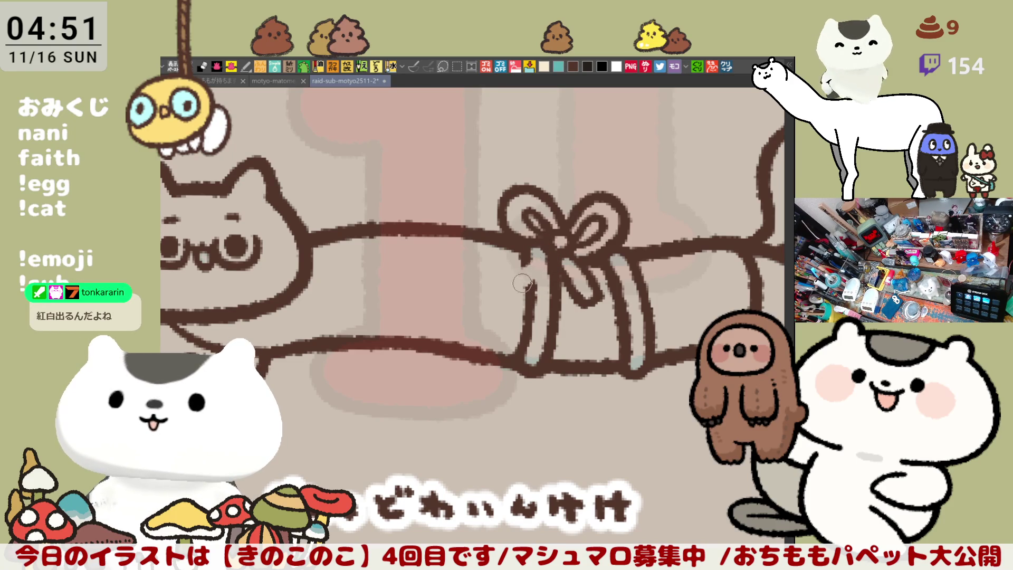
mouse_move(542, 246)
left_mouse_down()
mouse_move(513, 293)
mouse_move(541, 267)
left_mouse_up()
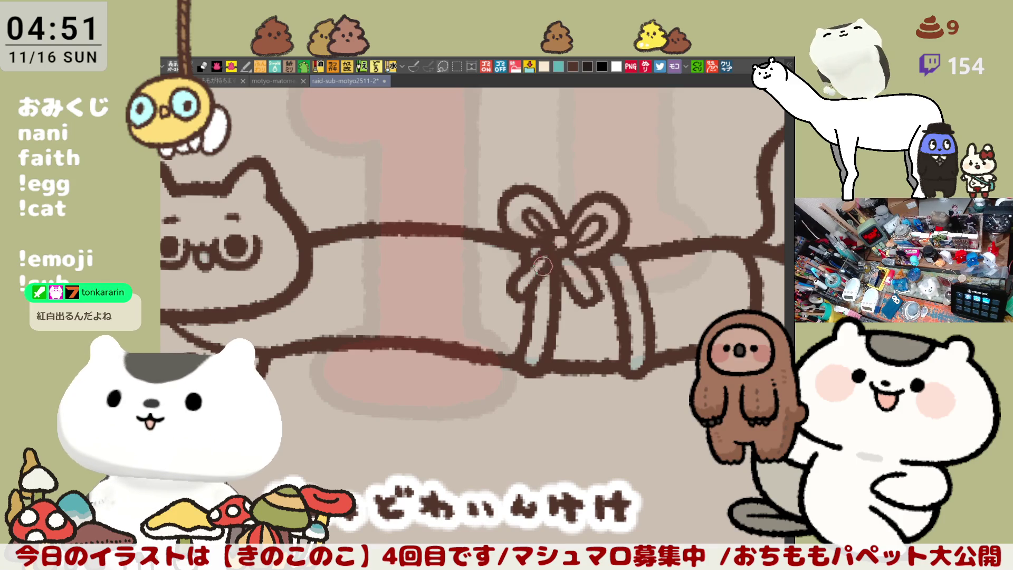
key("minus")
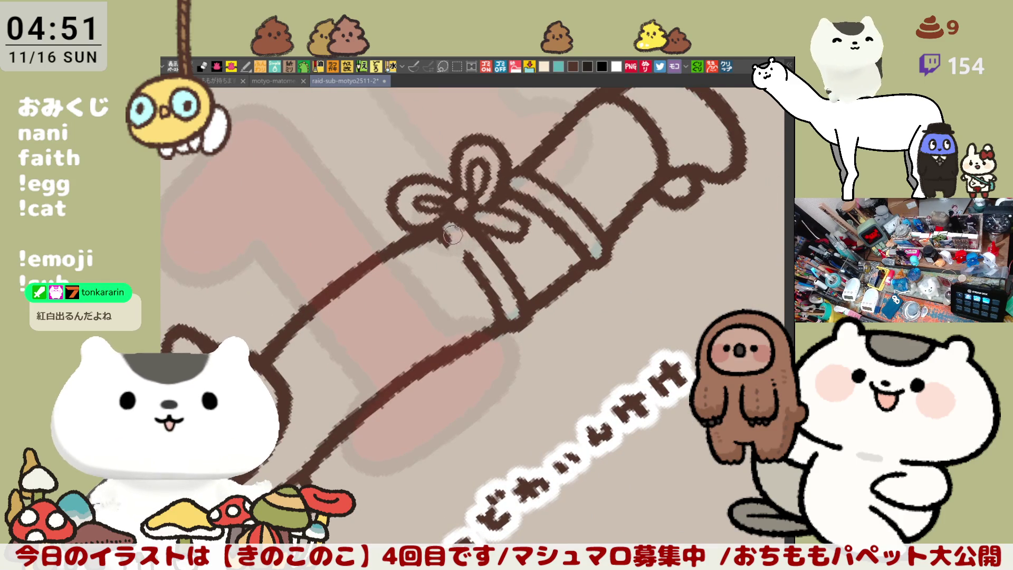
Step: Redraw the short ribbon strand below the bow knot until its path fits
key("ctrl+z")
left_click_drag(464, 232, 443, 285)
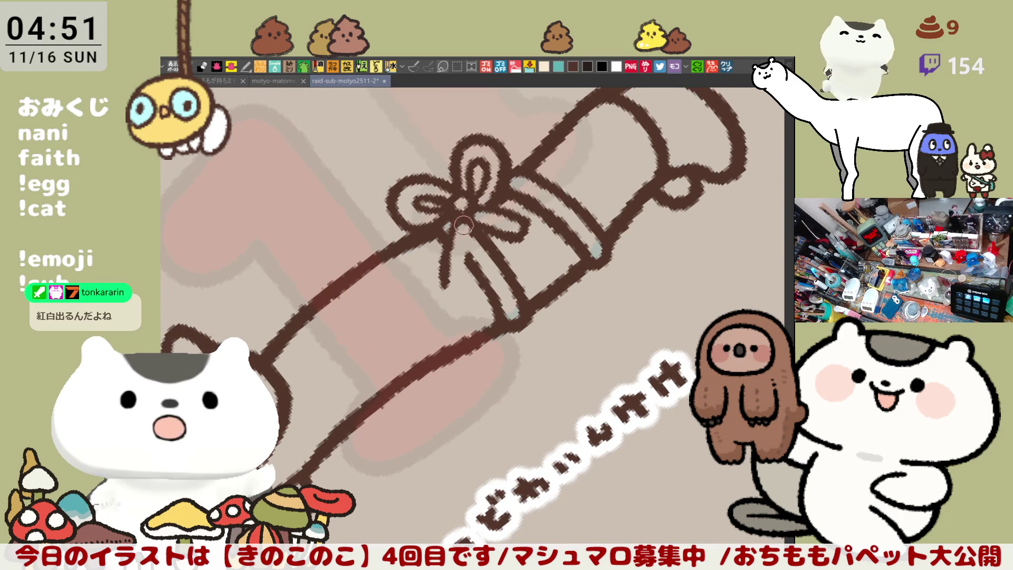
left_click_drag(467, 218, 459, 284)
key("ctrl+z")
left_click_drag(467, 215, 463, 265)
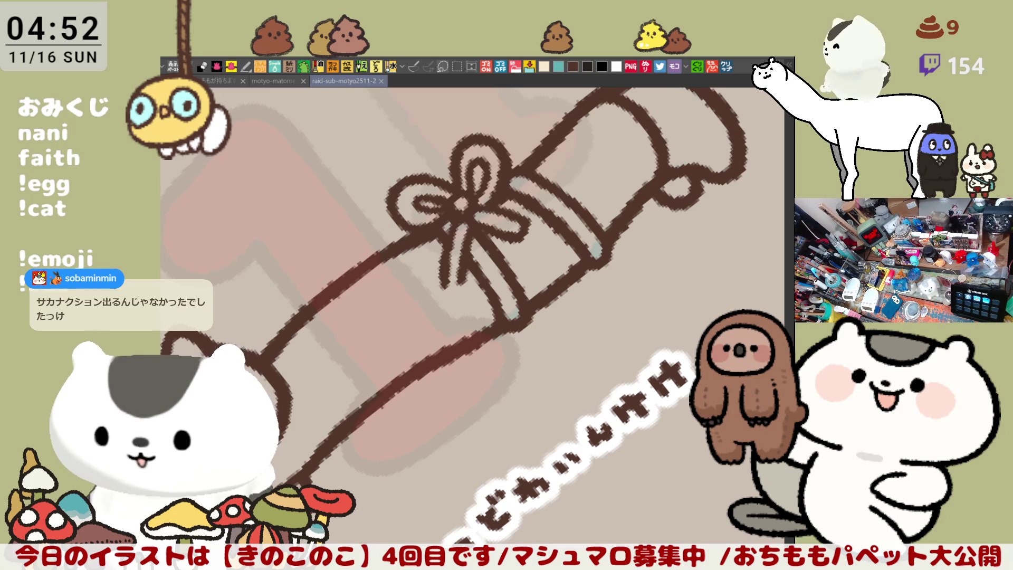
Step: Create a document from the copied performer list and trial a red circle on (48), undoing it
left_click(732, 63)
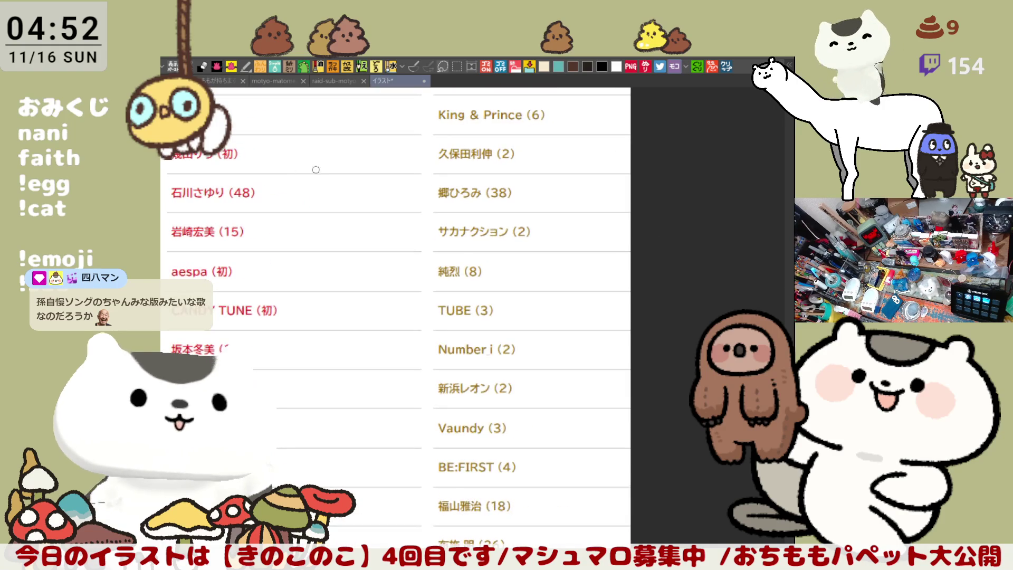
scroll(273, 227, "up", 2)
scroll(273, 227, "up", 1)
scroll(271, 222, "up", 1)
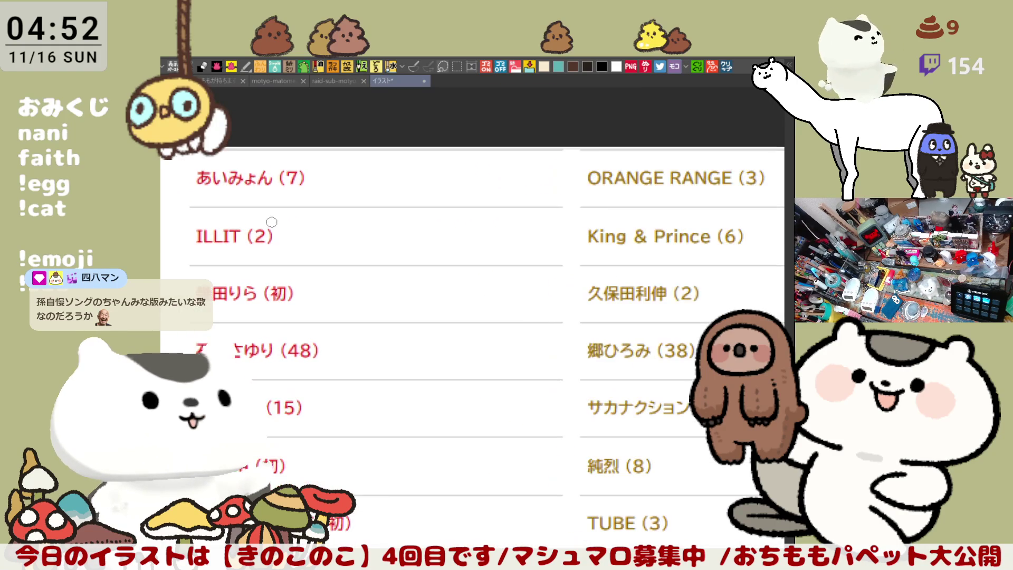
scroll(254, 217, "up", 1)
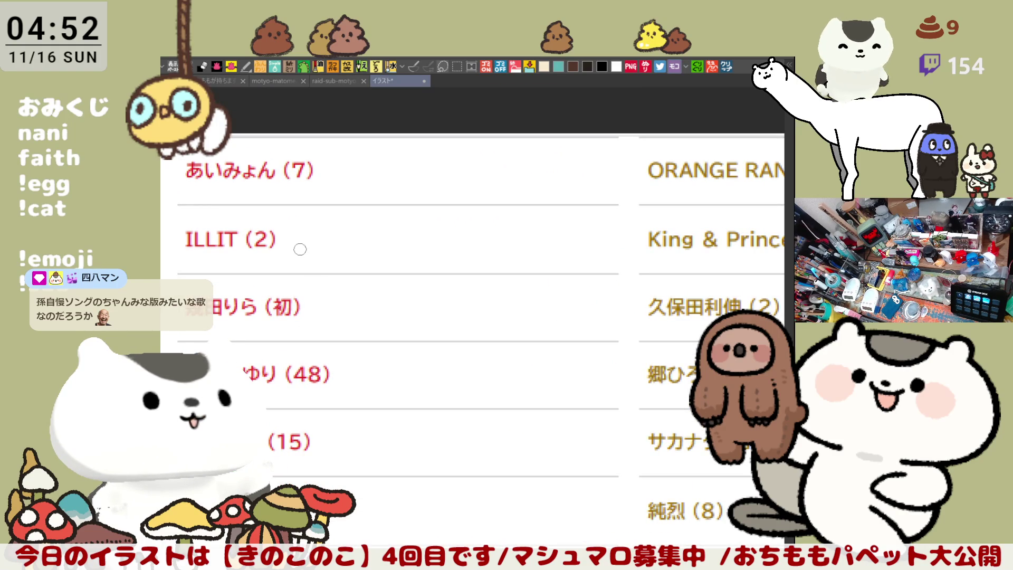
mouse_move(300, 250)
left_mouse_down()
mouse_move(387, 177)
mouse_move(409, 225)
left_mouse_up()
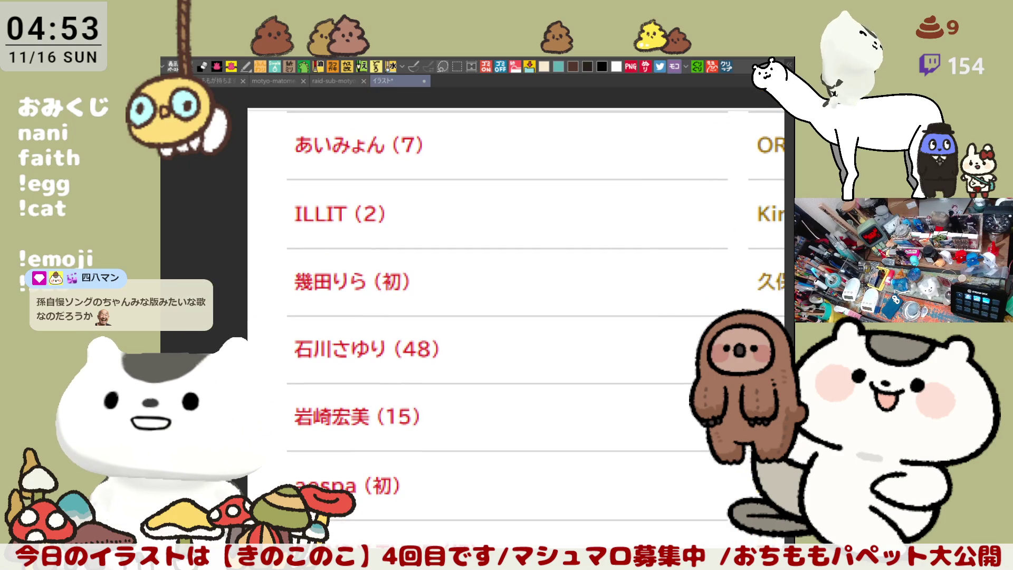
mouse_move(594, 410)
left_mouse_down()
mouse_move(608, 407)
mouse_move(543, 357)
left_mouse_up()
mouse_move(388, 305)
left_mouse_down()
mouse_move(367, 307)
mouse_move(372, 313)
left_mouse_up()
key("ctrl+z")
left_click_drag(379, 257, 392, 320)
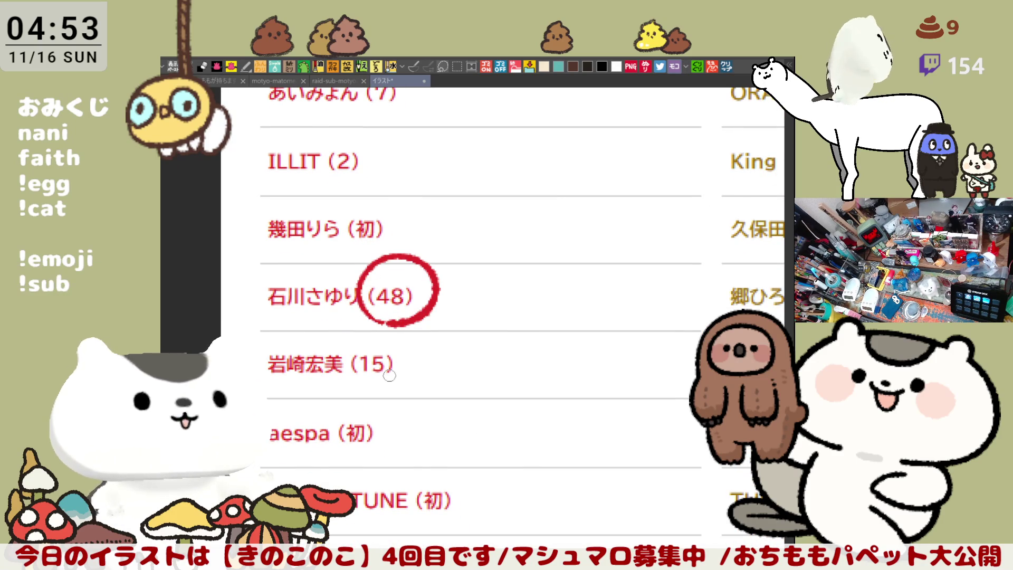
key("ctrl+z")
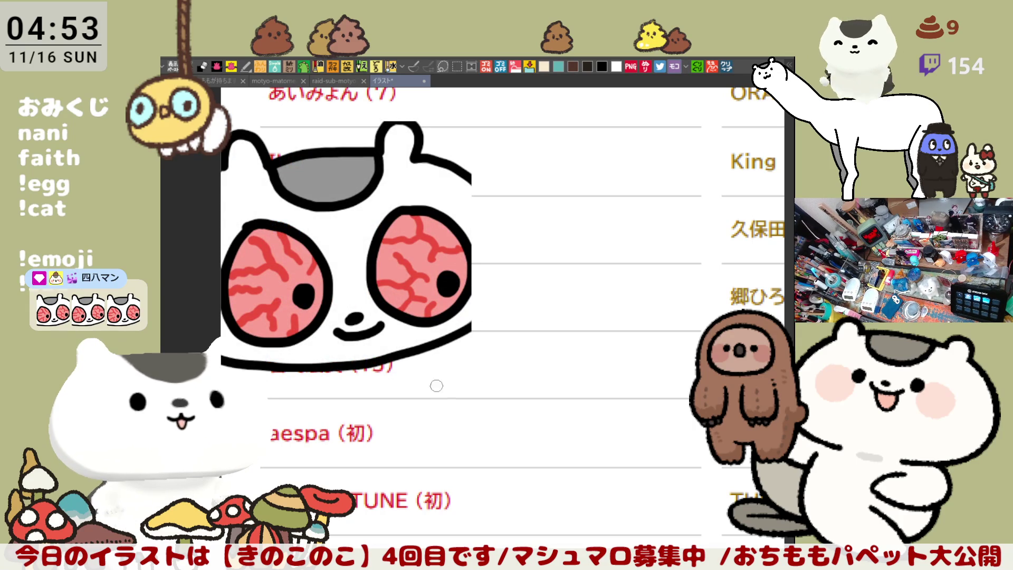
mouse_move(482, 319)
left_mouse_down()
mouse_move(510, 396)
mouse_move(510, 383)
left_mouse_up()
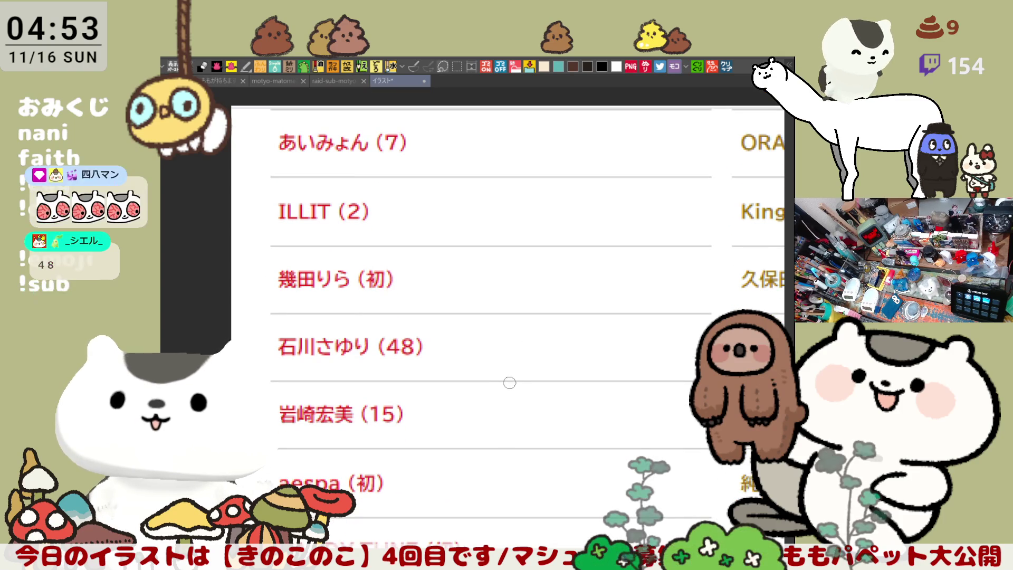
left_click_drag(522, 409, 531, 360)
scroll(525, 384, "down", 1)
scroll(525, 372, "down", 3)
scroll(522, 368, "down", 1)
scroll(519, 377, "down", 2)
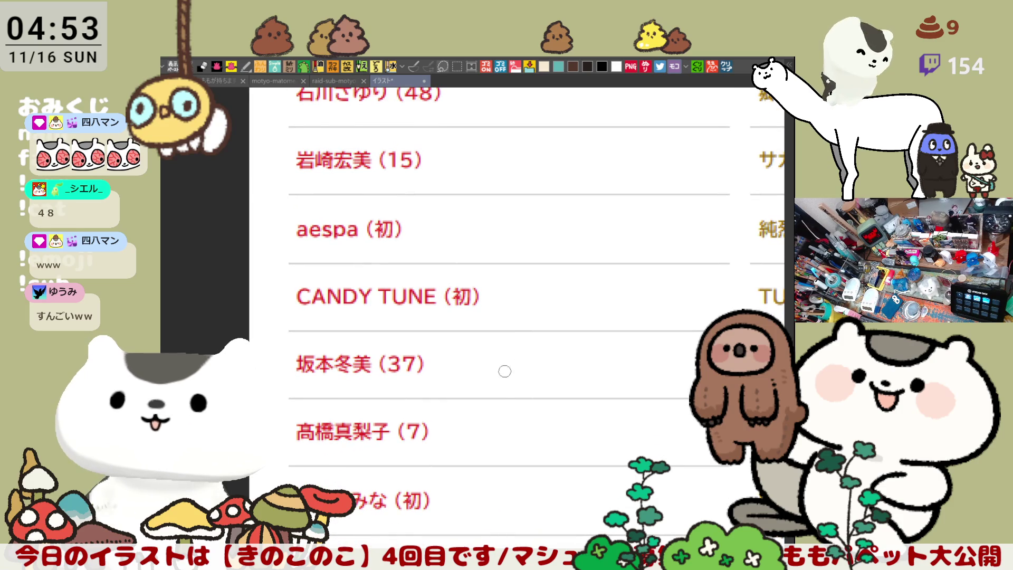
scroll(489, 357, "down", 1)
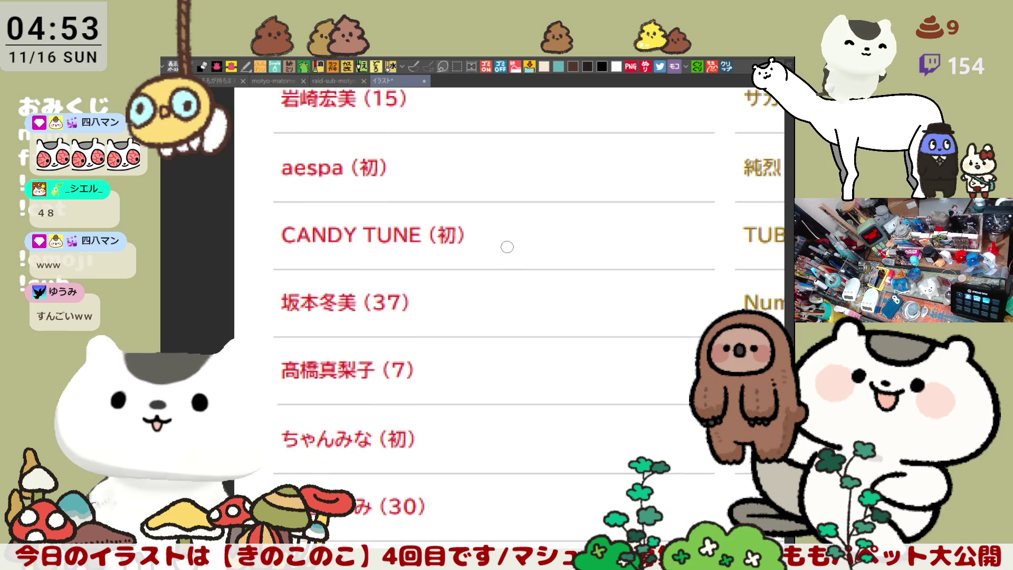
mouse_move(509, 255)
left_mouse_down()
mouse_move(515, 320)
mouse_move(500, 436)
mouse_move(475, 430)
mouse_move(486, 365)
left_mouse_up()
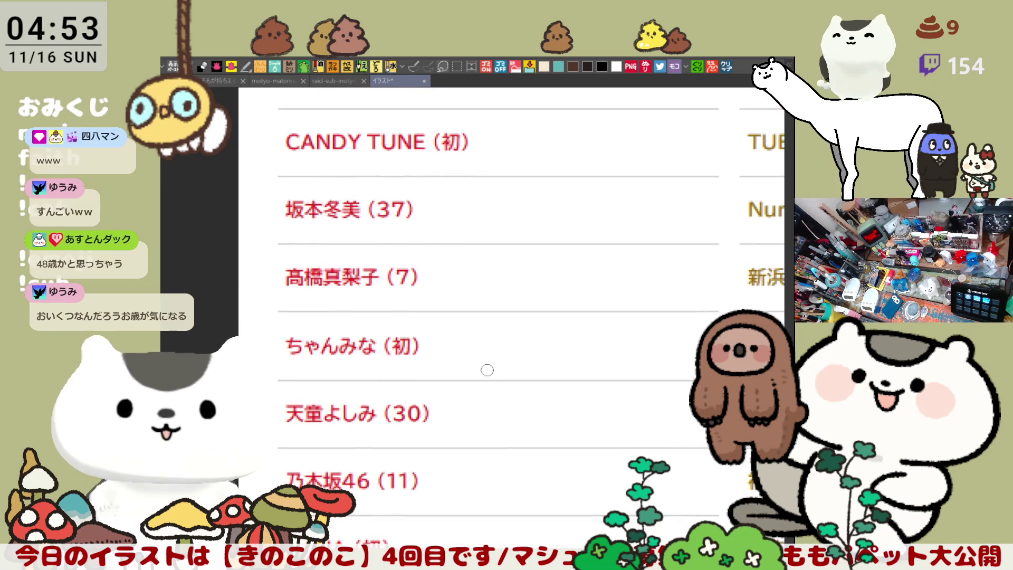
left_click_drag(525, 292, 537, 326)
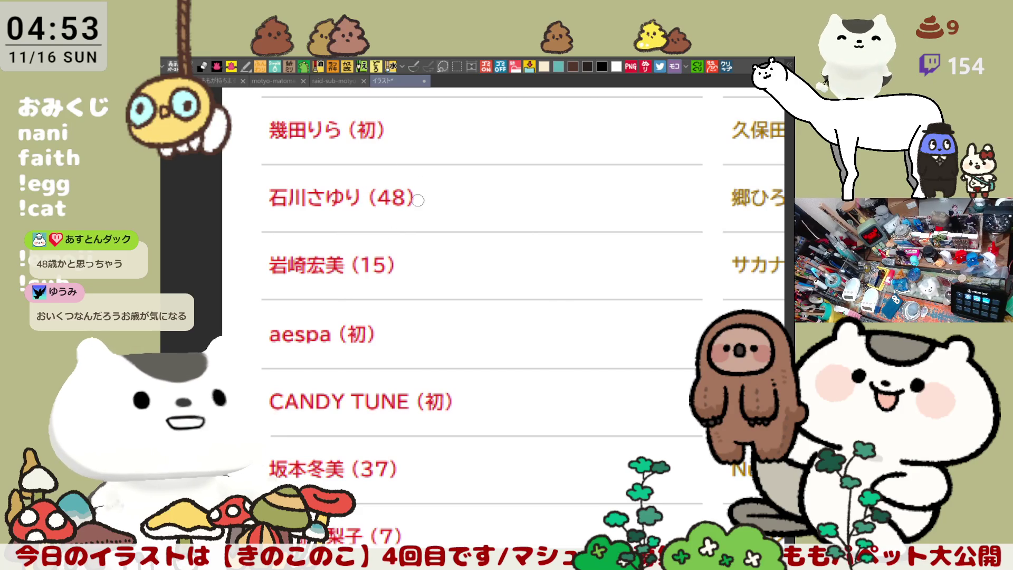
scroll(507, 396, "down", 3)
scroll(519, 317, "down", 1)
scroll(503, 372, "down", 1)
left_click_drag(498, 449, 464, 359)
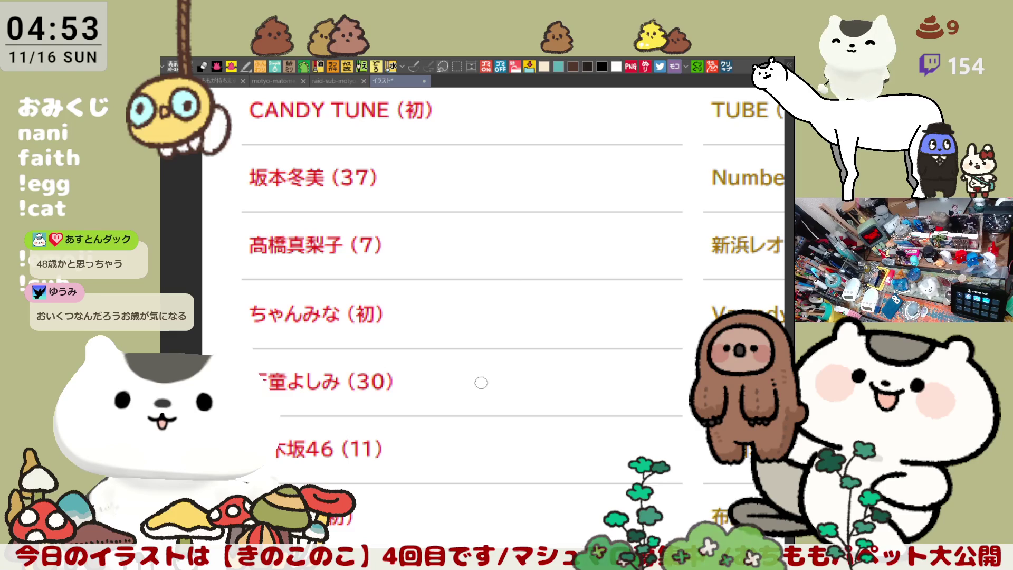
scroll(490, 380, "down", 1)
scroll(490, 349, "down", 1)
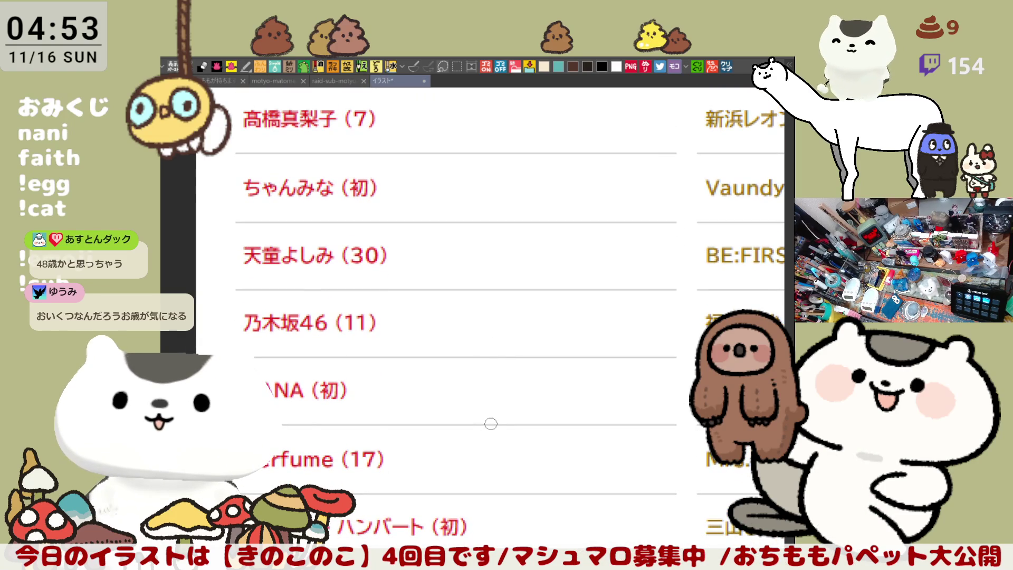
scroll(464, 418, "down", 1)
scroll(464, 428, "down", 1)
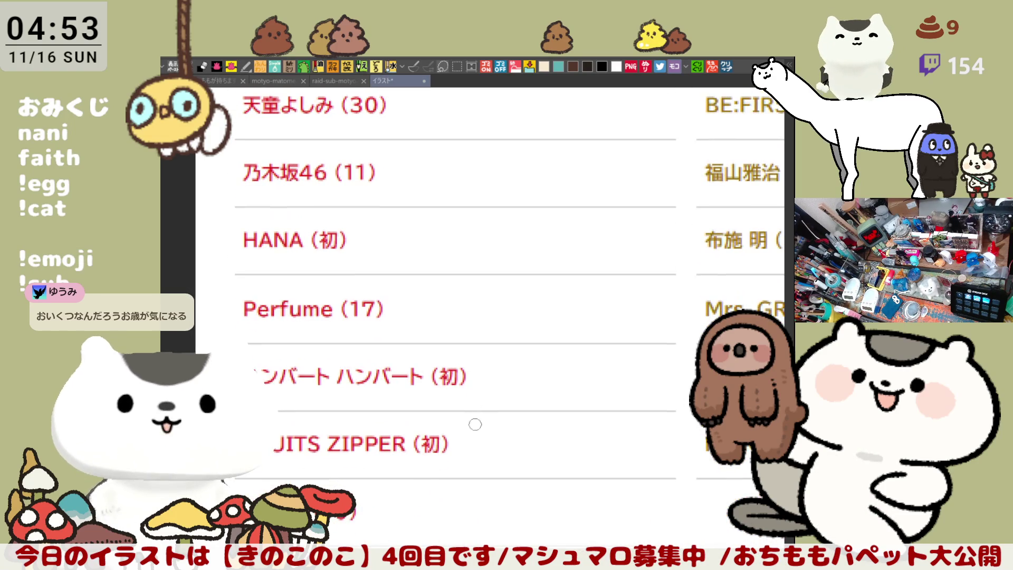
scroll(473, 424, "down", 1)
left_click_drag(240, 357, 471, 362)
key("ctrl+z")
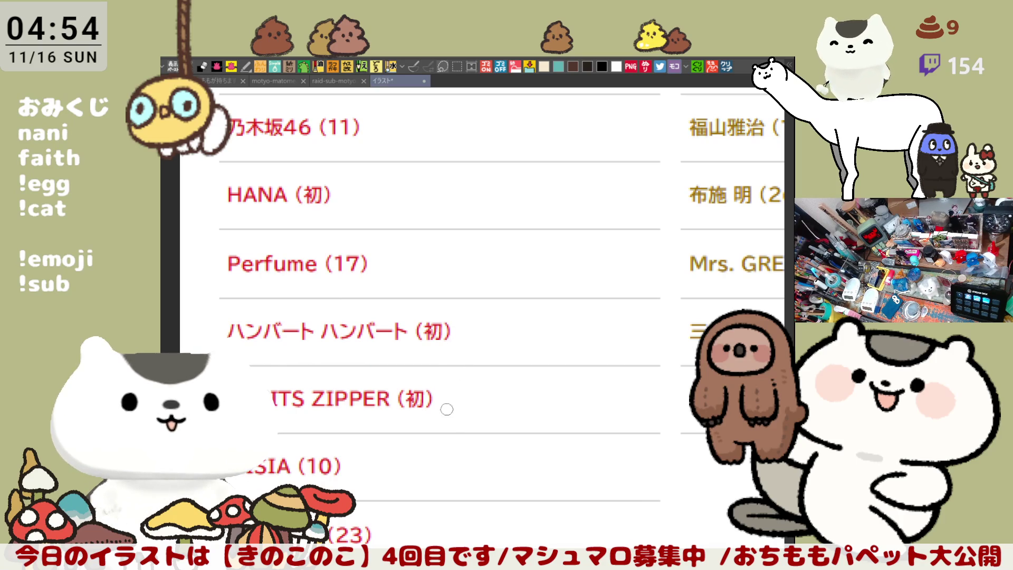
scroll(450, 398, "down", 1)
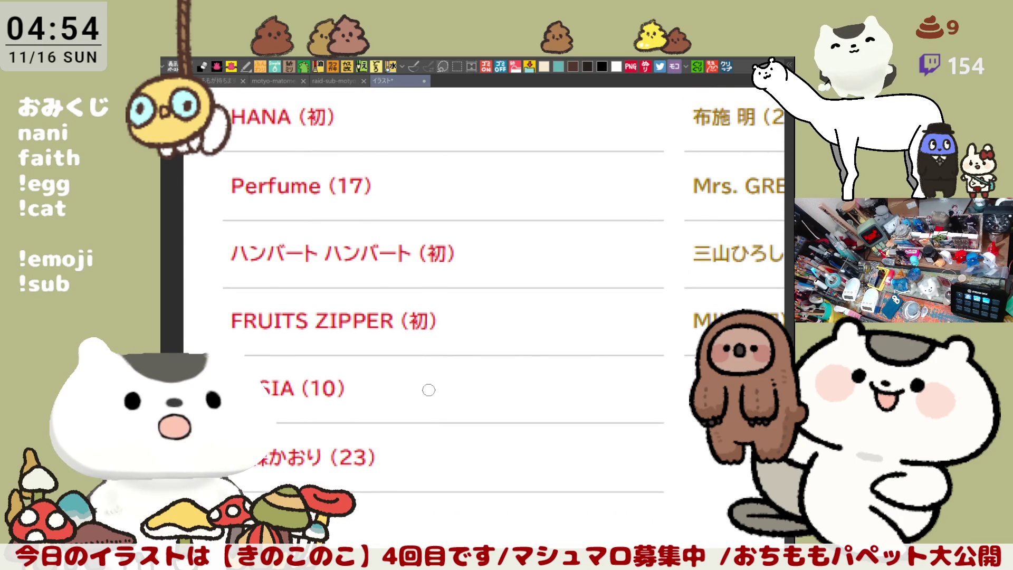
scroll(453, 401, "down", 2)
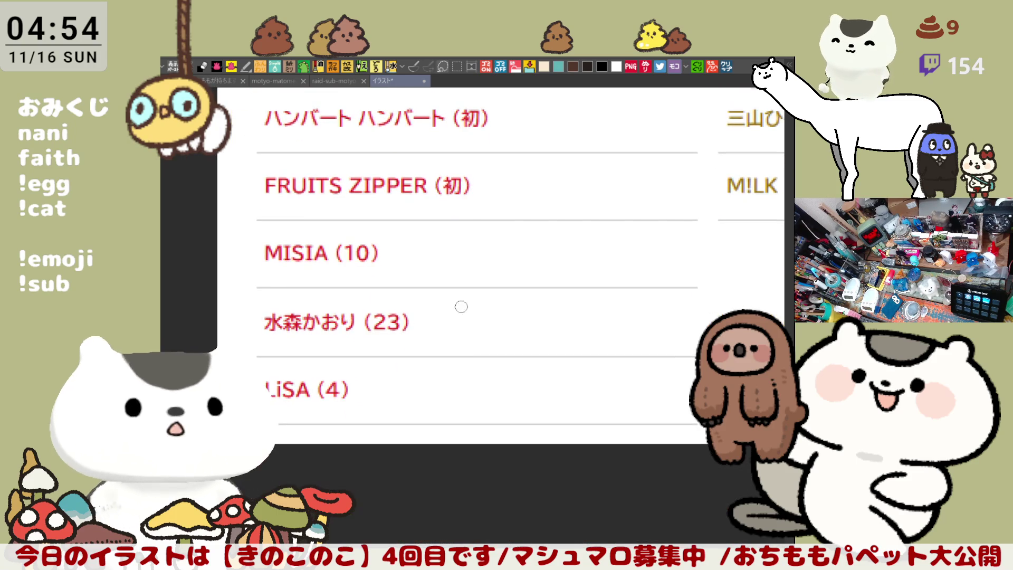
mouse_move(255, 280)
left_mouse_down()
mouse_move(285, 209)
mouse_move(412, 255)
left_mouse_up()
key("ctrl+z")
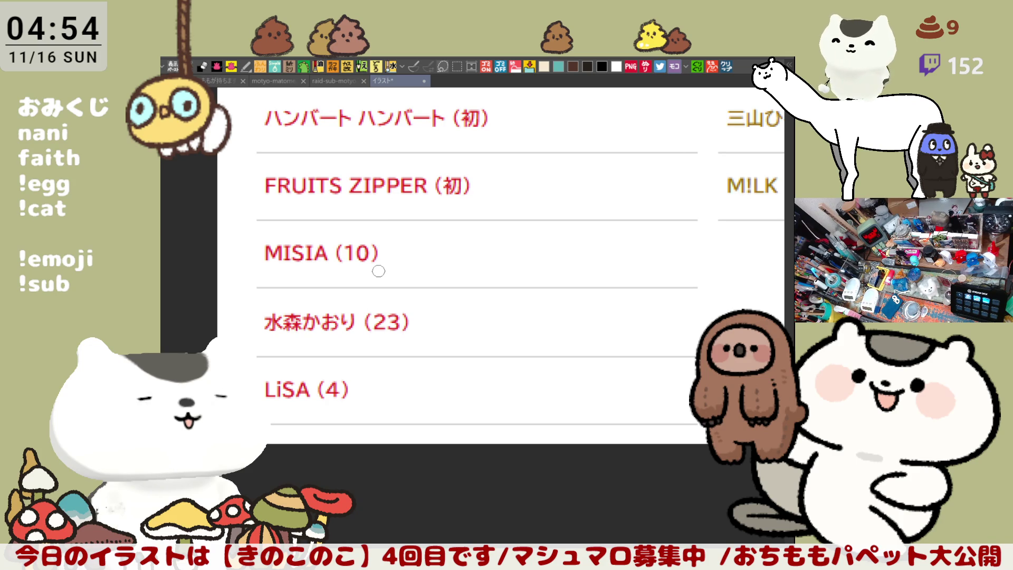
left_click_drag(464, 356, 467, 315)
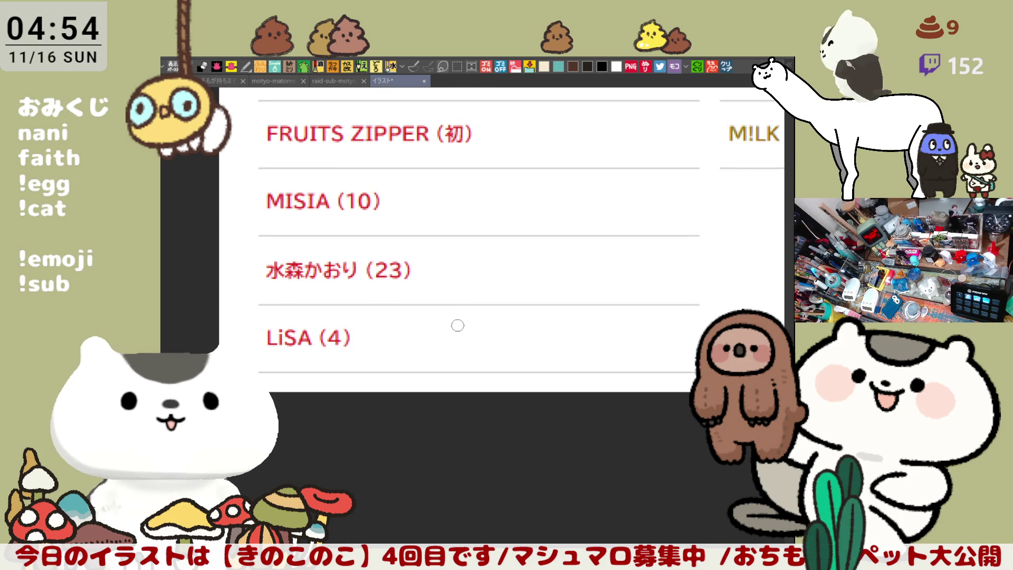
left_click_drag(537, 237, 448, 423)
scroll(491, 430, "down", 1)
scroll(493, 433, "down", 1)
mouse_move(494, 433)
left_mouse_down()
mouse_move(490, 275)
mouse_move(476, 312)
mouse_move(504, 291)
left_mouse_up()
scroll(504, 292, "up", 2)
scroll(502, 269, "up", 2)
scroll(493, 263, "up", 1)
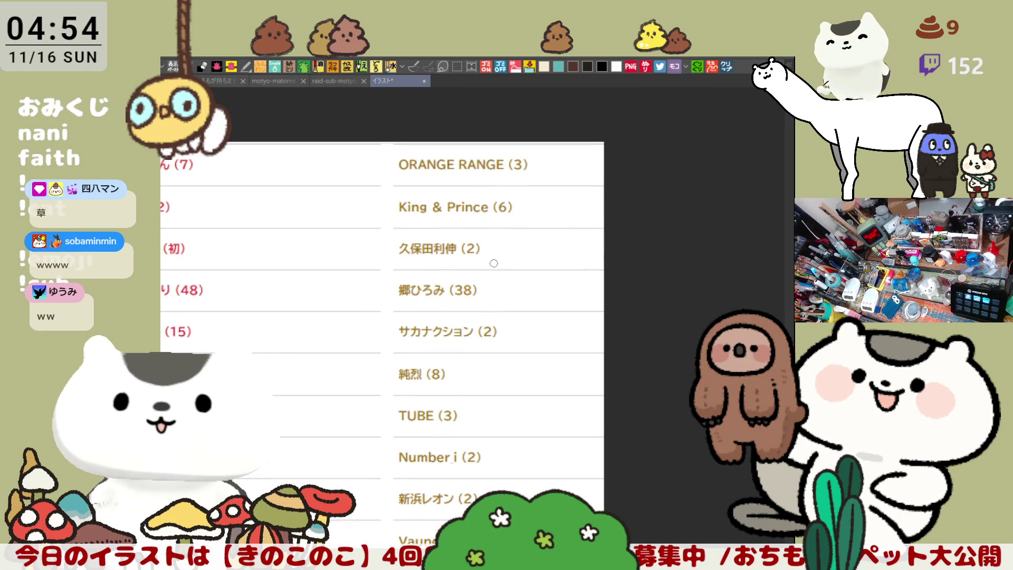
scroll(493, 262, "up", 1)
scroll(468, 378, "up", 1)
scroll(462, 390, "up", 1)
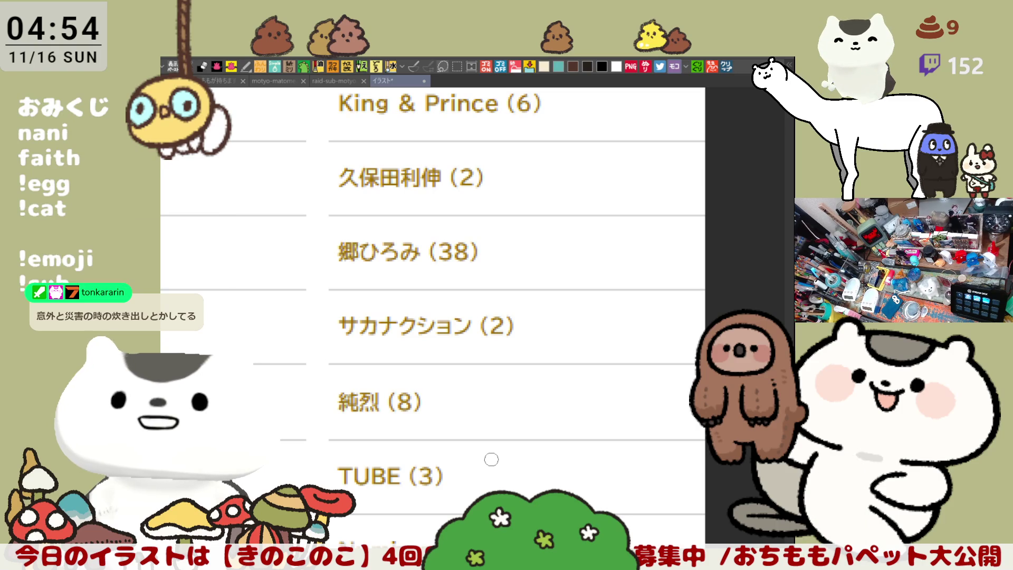
left_click_drag(498, 219, 530, 264)
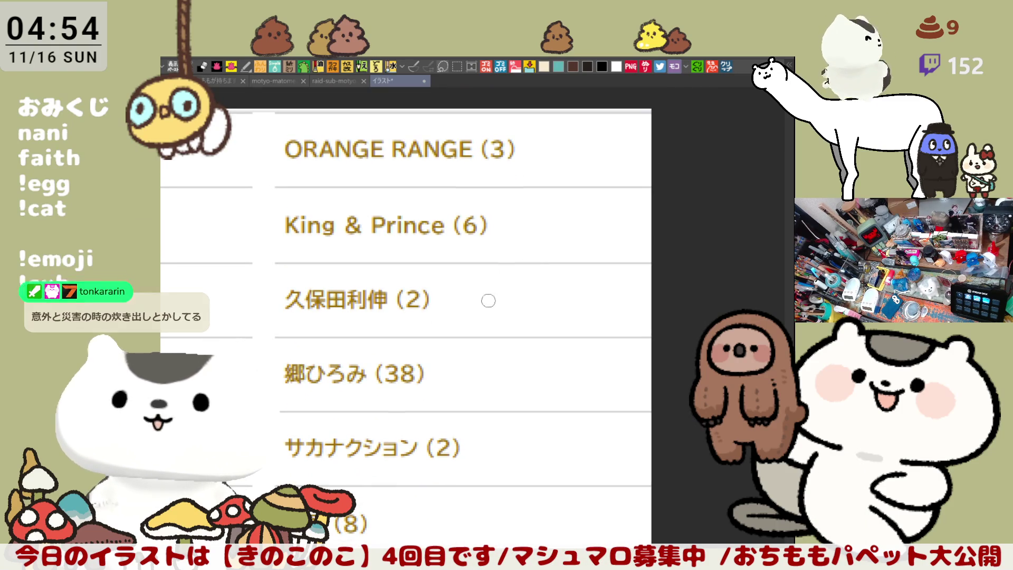
left_click_drag(487, 298, 471, 312)
scroll(472, 312, "up", 1)
scroll(473, 312, "up", 1)
scroll(474, 310, "up", 1)
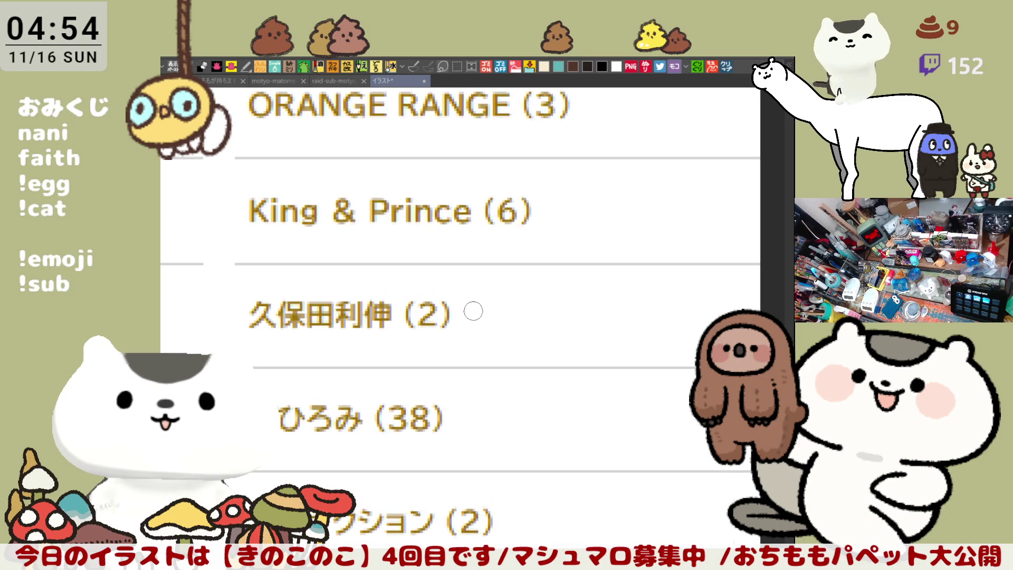
scroll(475, 310, "up", 2)
scroll(473, 309, "down", 2)
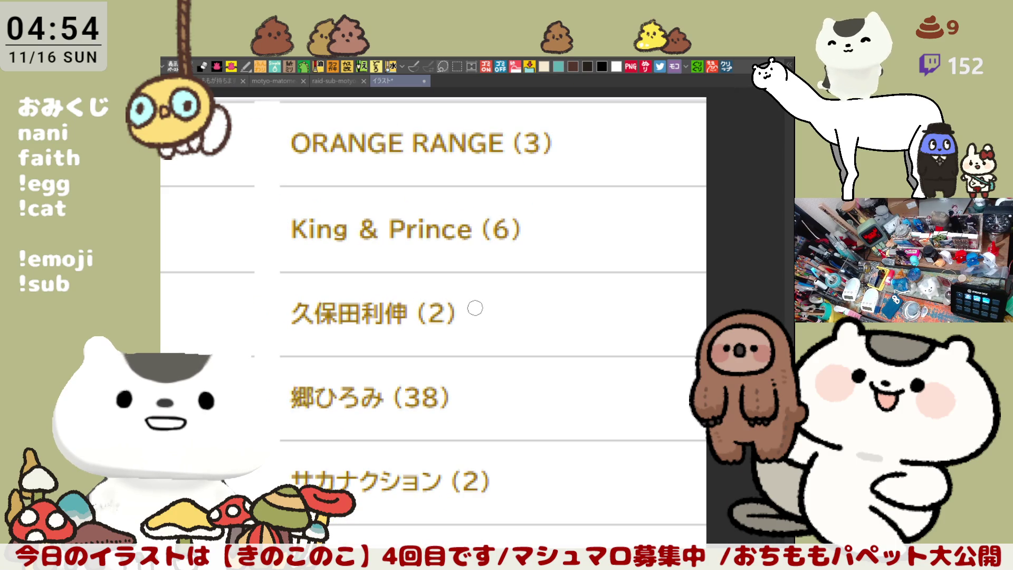
scroll(475, 308, "down", 1)
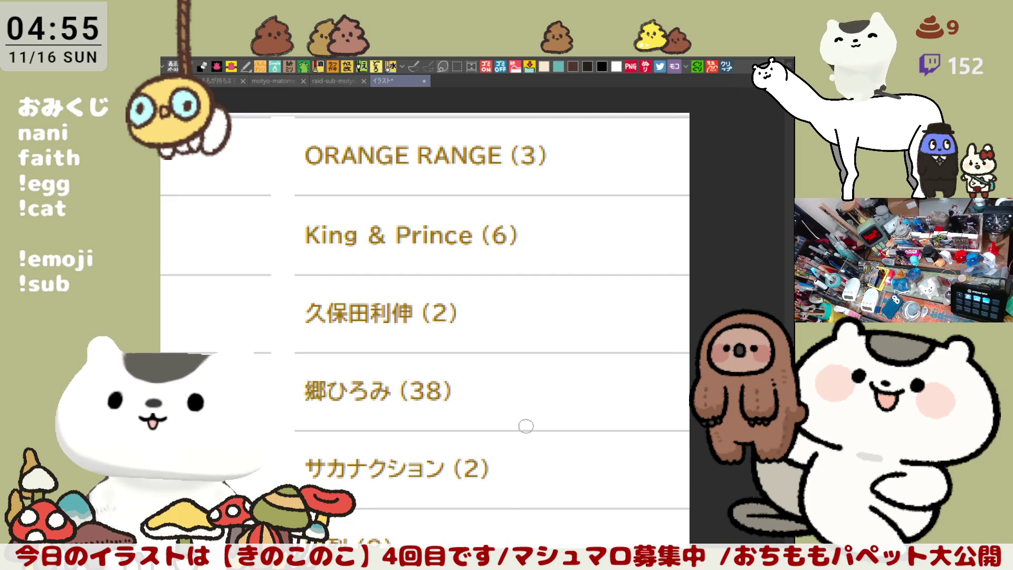
scroll(524, 424, "down", 2)
scroll(528, 428, "down", 1)
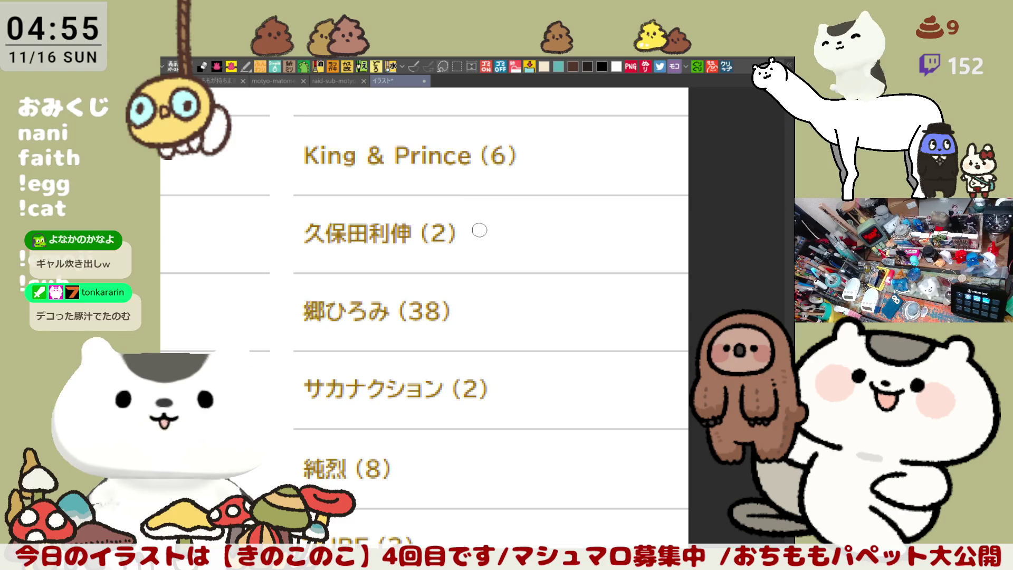
scroll(520, 310, "down", 1)
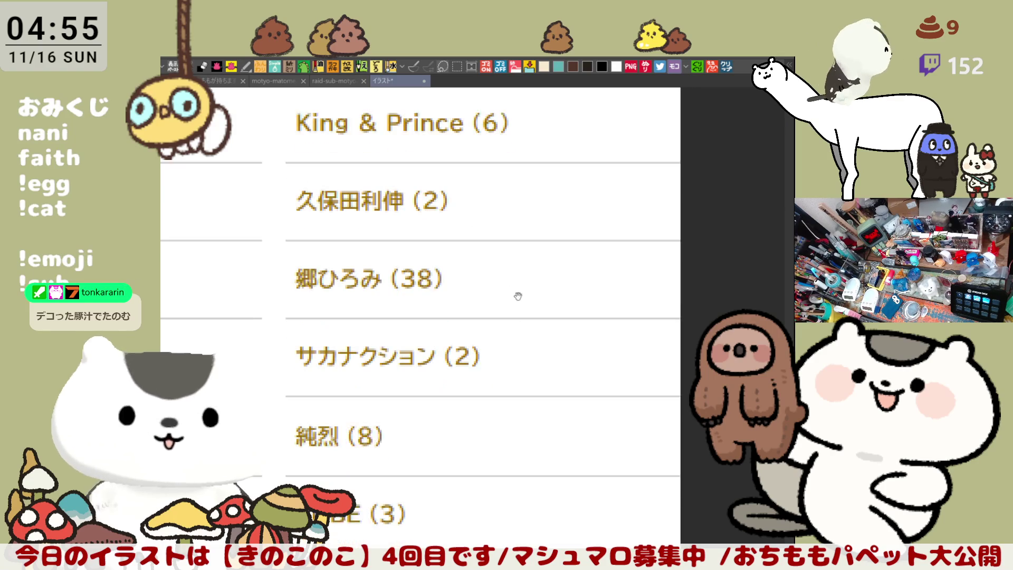
scroll(516, 285, "down", 2)
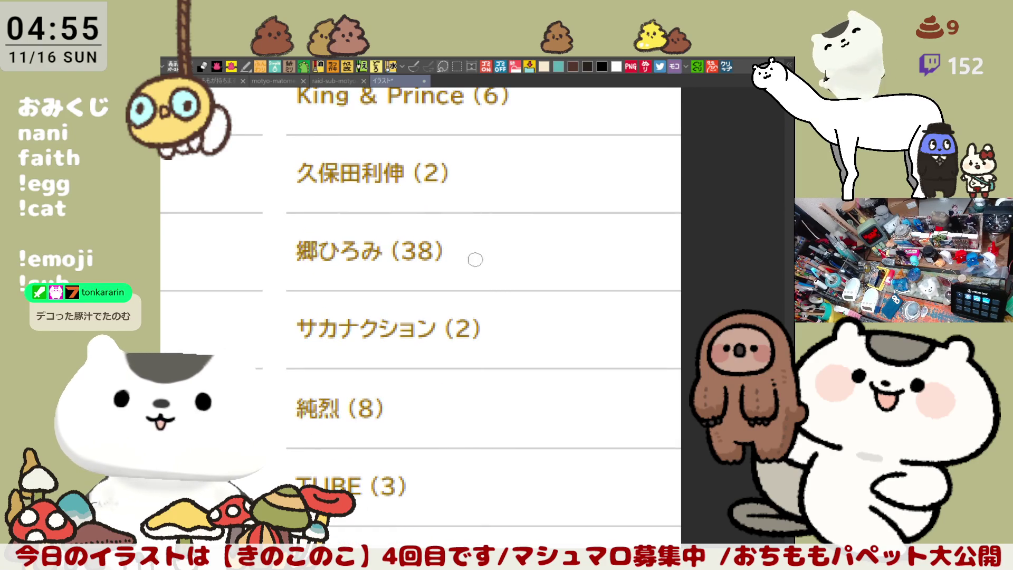
scroll(435, 308, "down", 1)
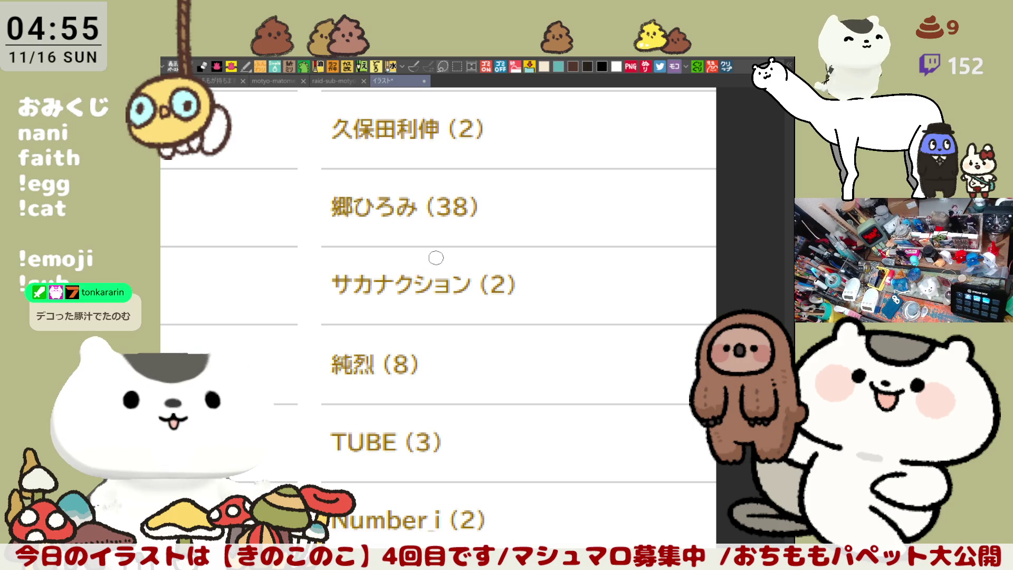
scroll(441, 268, "down", 2)
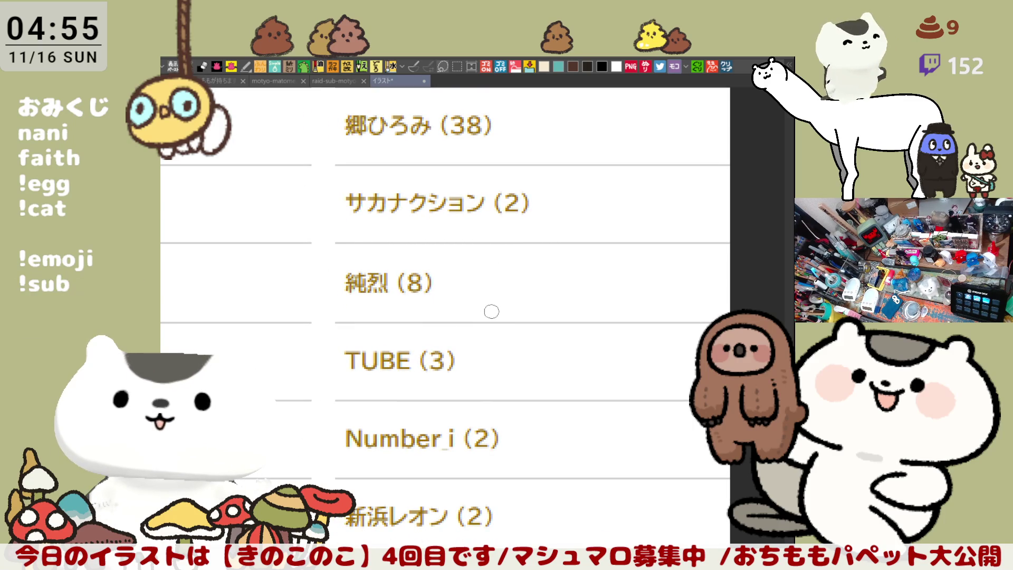
scroll(492, 301, "down", 2)
scroll(493, 284, "down", 1)
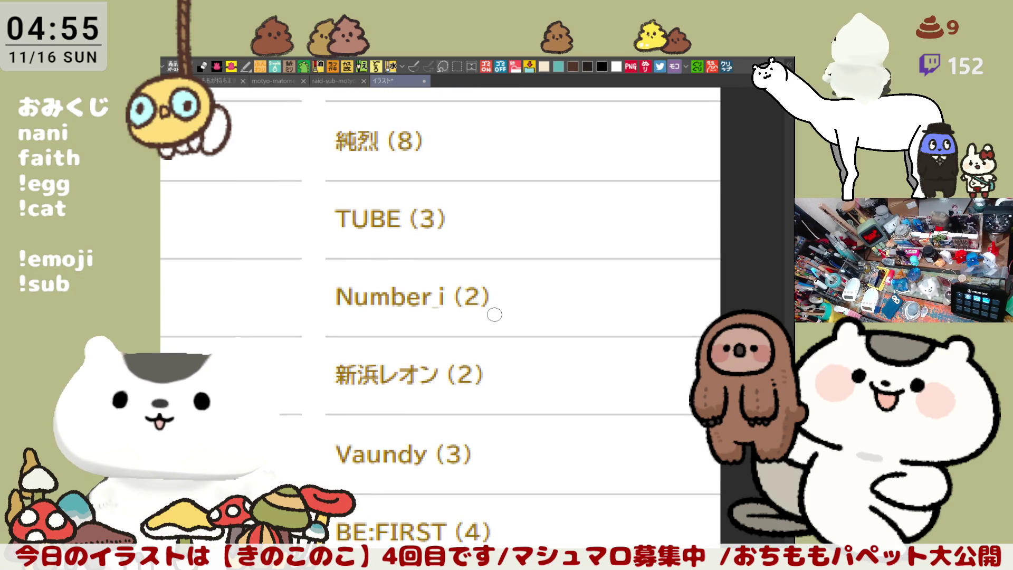
scroll(451, 342, "down", 2)
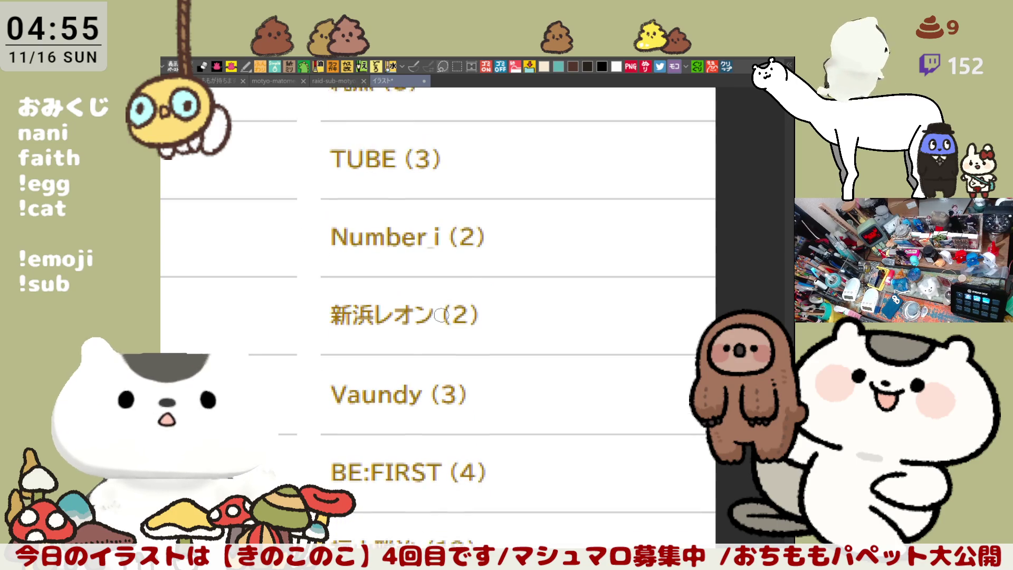
left_click_drag(331, 305, 398, 305)
key("ctrl+z")
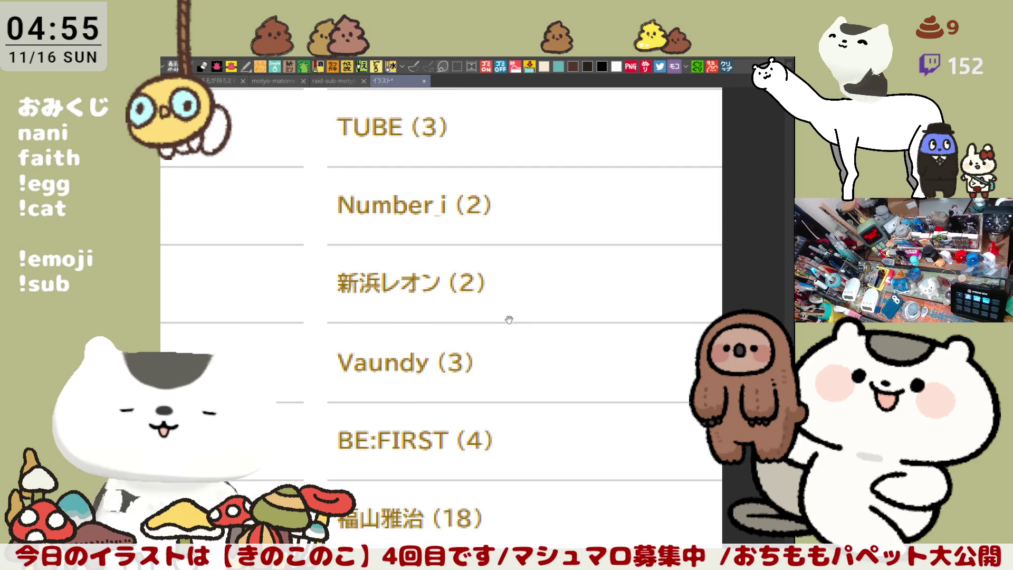
scroll(509, 318, "down", 2)
scroll(503, 355, "down", 1)
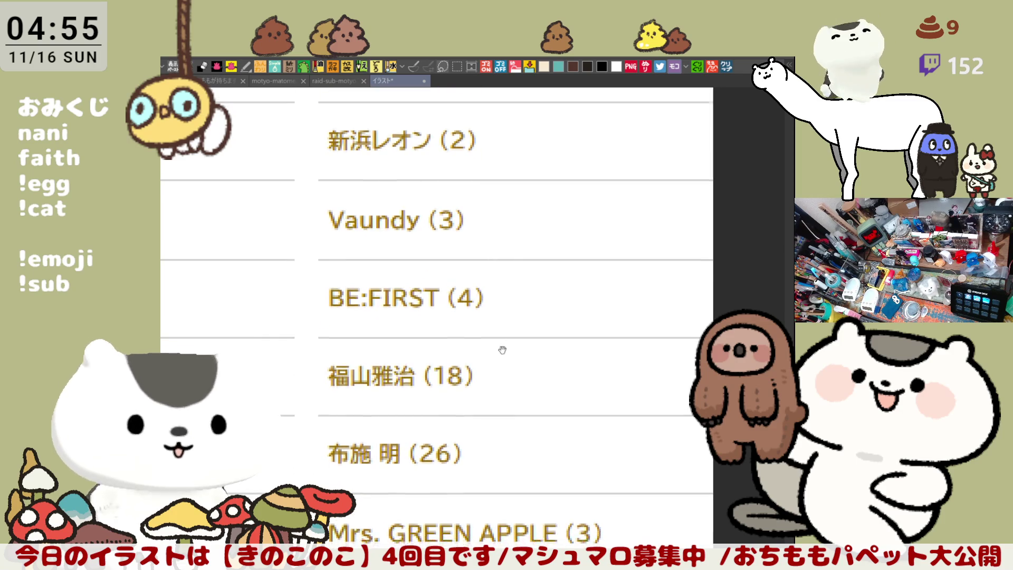
scroll(503, 356, "down", 2)
scroll(515, 378, "down", 2)
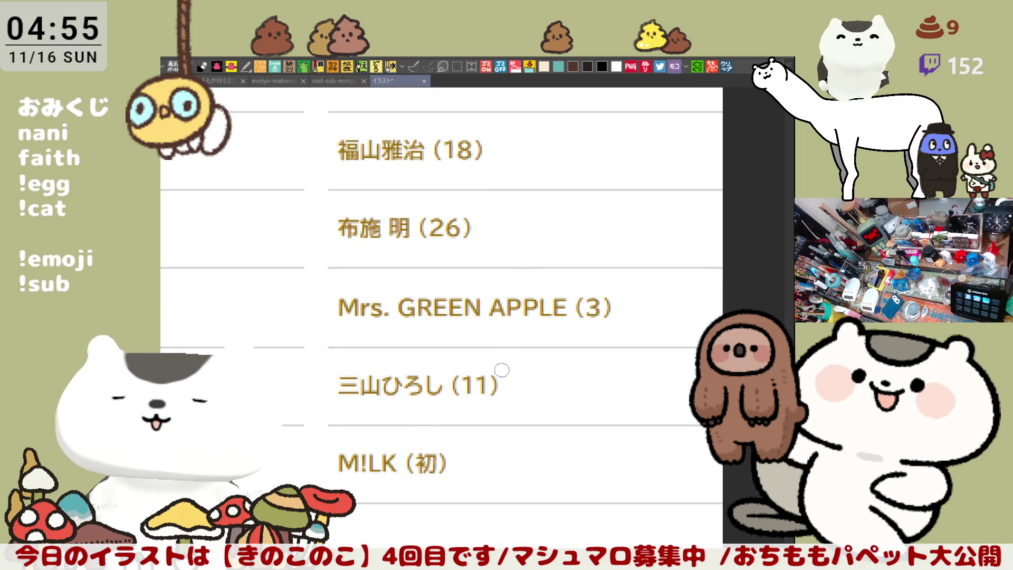
scroll(502, 359, "down", 2)
scroll(498, 325, "down", 1)
scroll(505, 333, "down", 1)
scroll(525, 470, "up", 4)
scroll(560, 369, "up", 5)
scroll(572, 308, "up", 2)
scroll(545, 257, "up", 2)
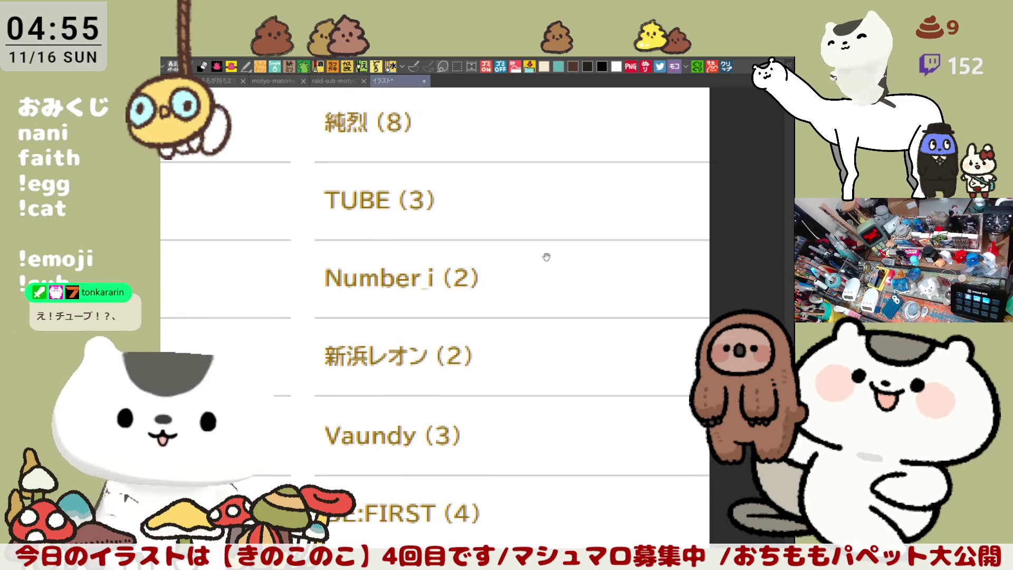
scroll(545, 257, "up", 1)
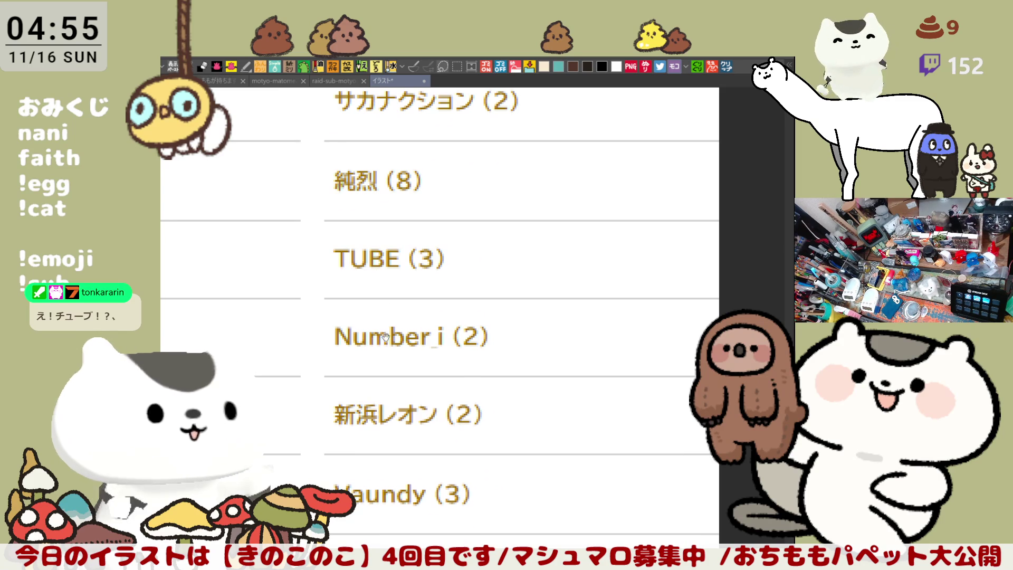
scroll(394, 302, "down", 1)
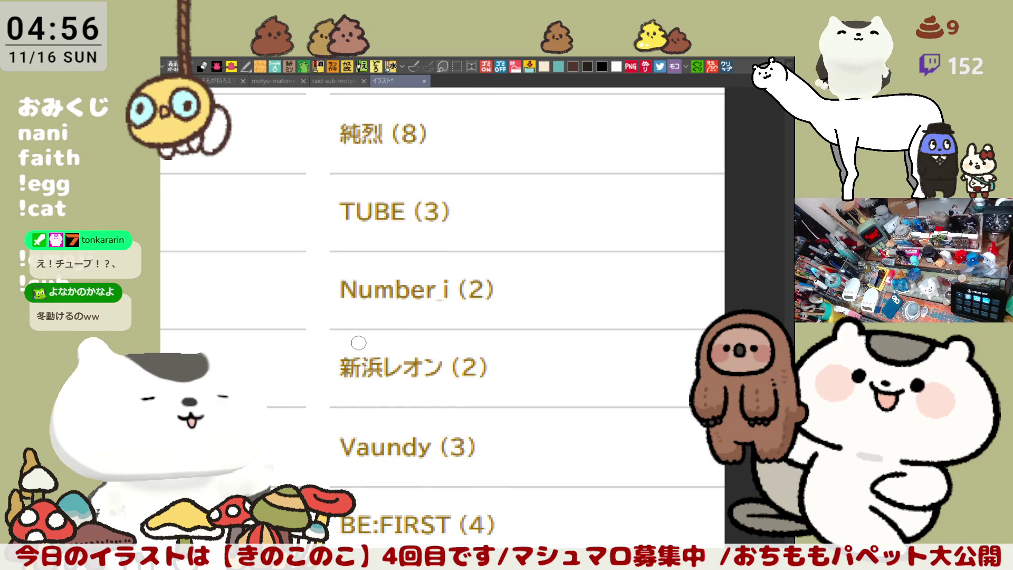
scroll(359, 343, "down", 1)
scroll(358, 343, "down", 1)
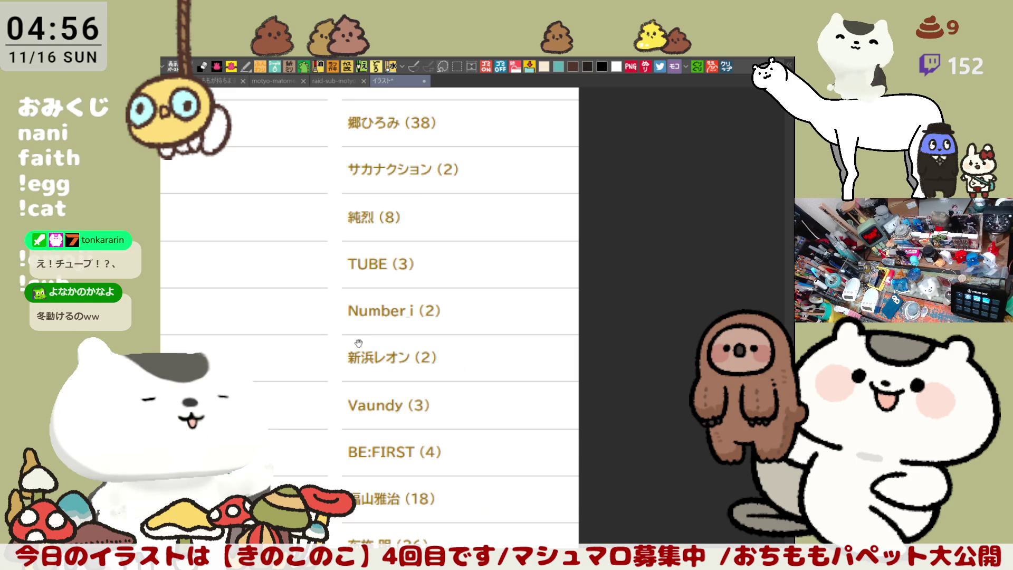
Step: Circle HANA and mark Perfume in red on the performer list
left_click_drag(359, 343, 579, 316)
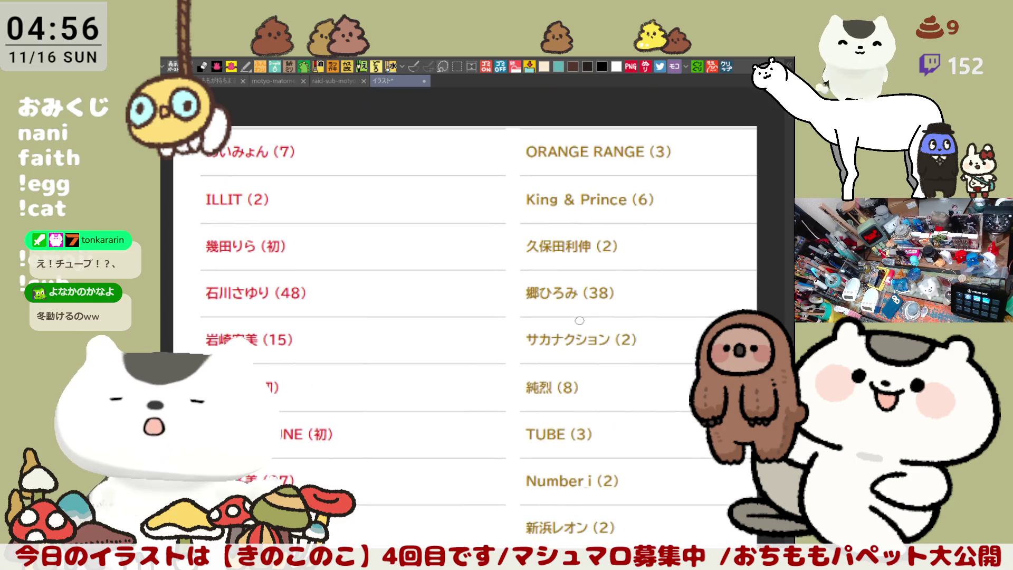
left_click_drag(583, 341, 561, 82)
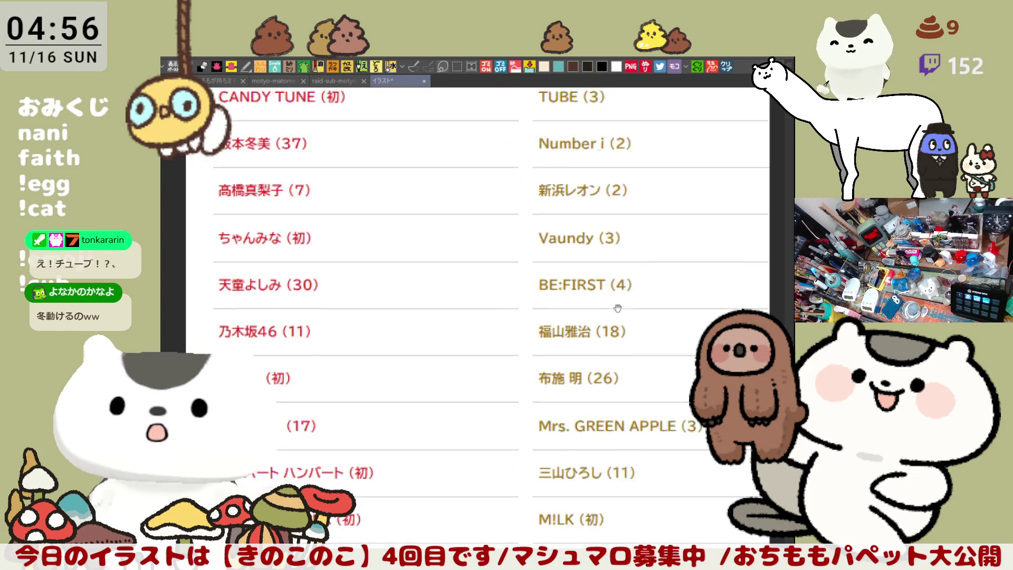
left_click_drag(578, 381, 627, 213)
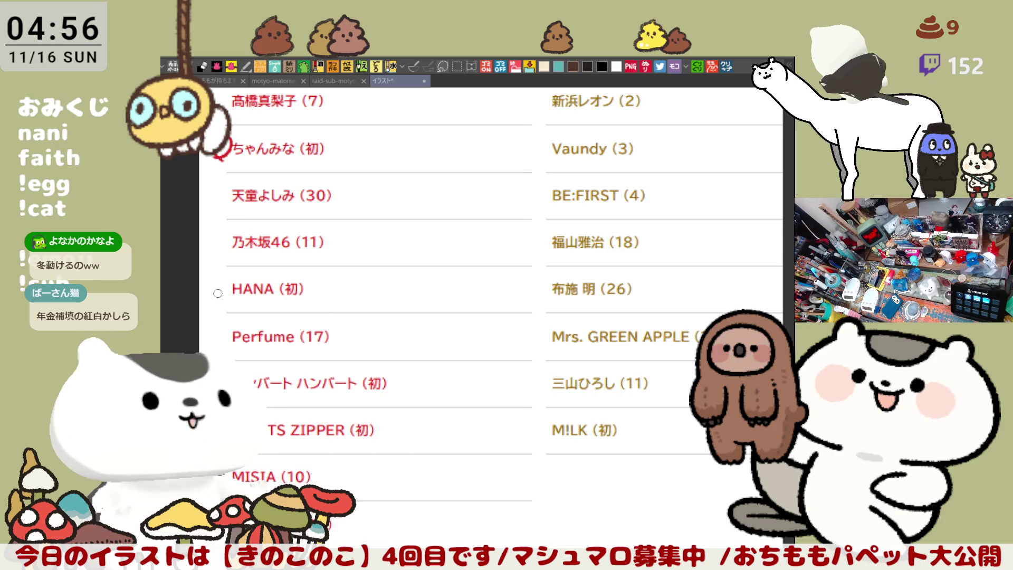
left_click_drag(230, 277, 228, 295)
left_click_drag(203, 345, 224, 341)
scroll(332, 279, "up", 2)
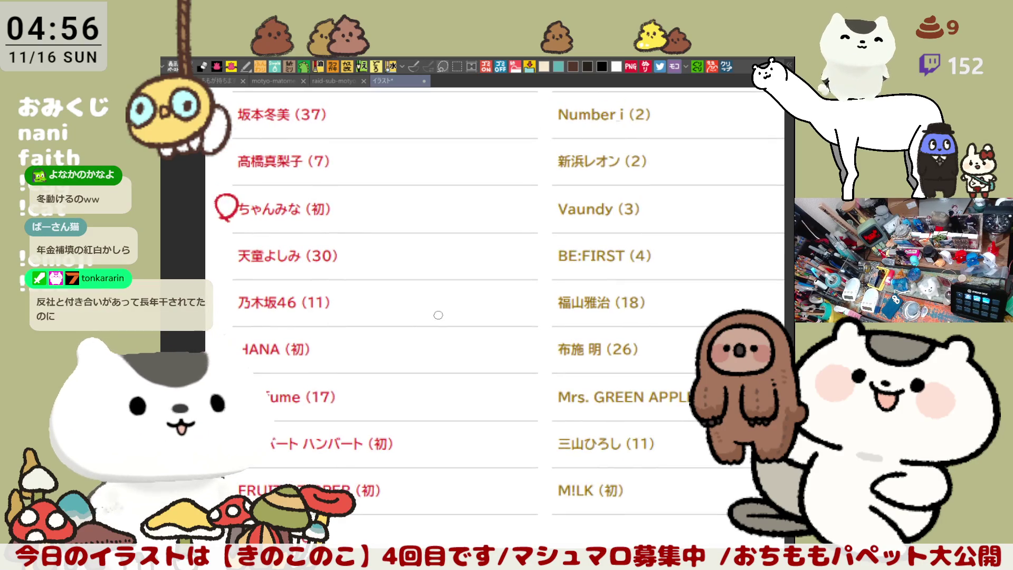
scroll(438, 315, "down", 1)
scroll(438, 315, "down", 1)
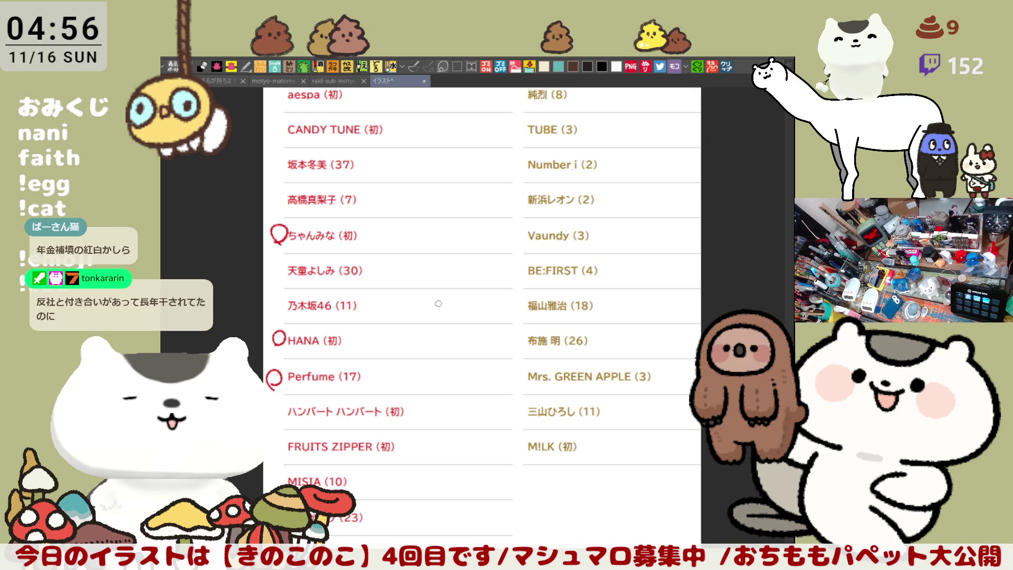
Step: Pan back up toward the top rows of the performer list
left_click_drag(552, 216, 567, 273)
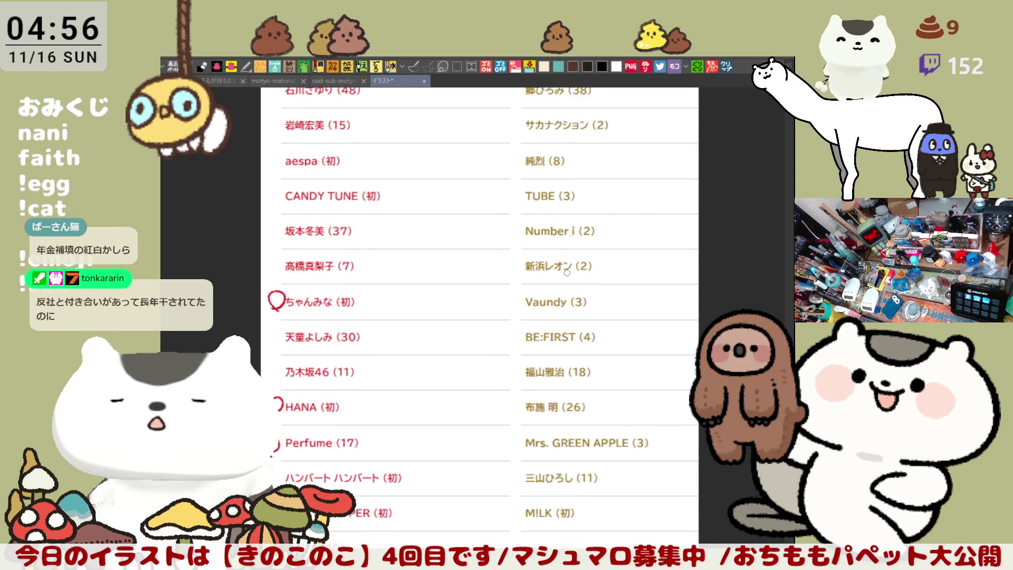
left_click_drag(575, 235, 562, 286)
left_click_drag(574, 235, 591, 298)
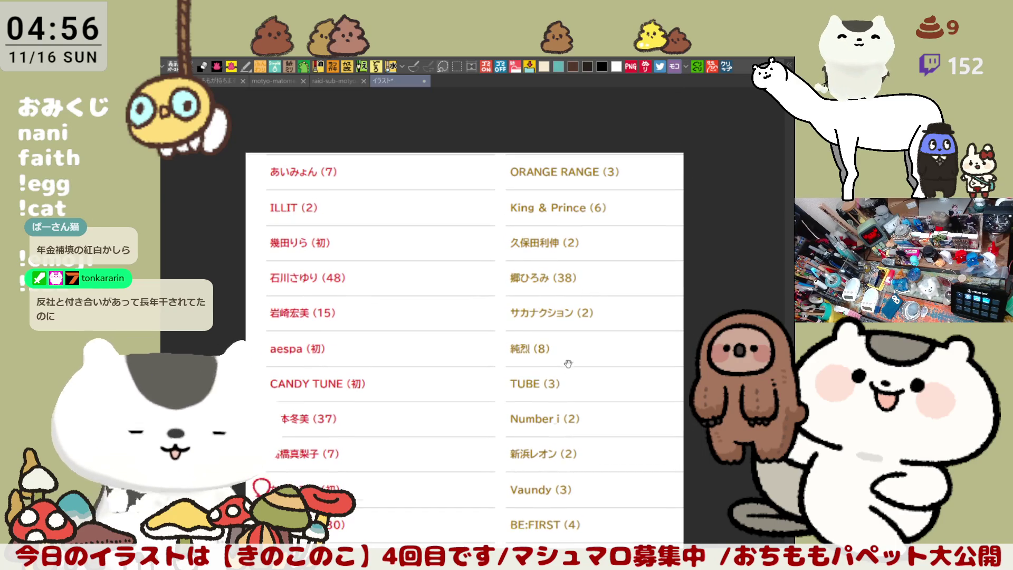
scroll(564, 317, "down", 3)
scroll(579, 339, "down", 1)
scroll(580, 340, "down", 1)
scroll(578, 344, "down", 1)
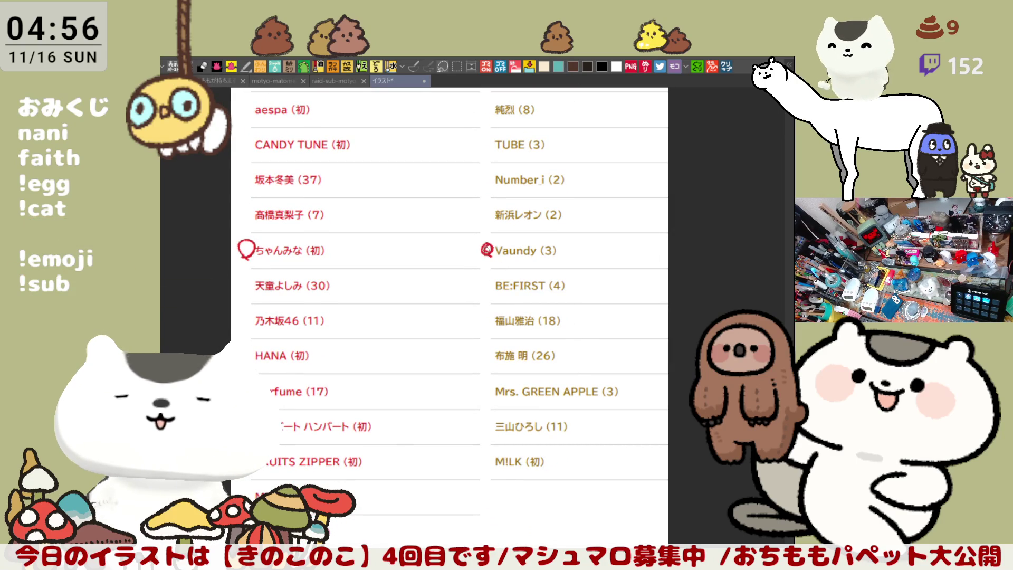
scroll(509, 377, "up", 2)
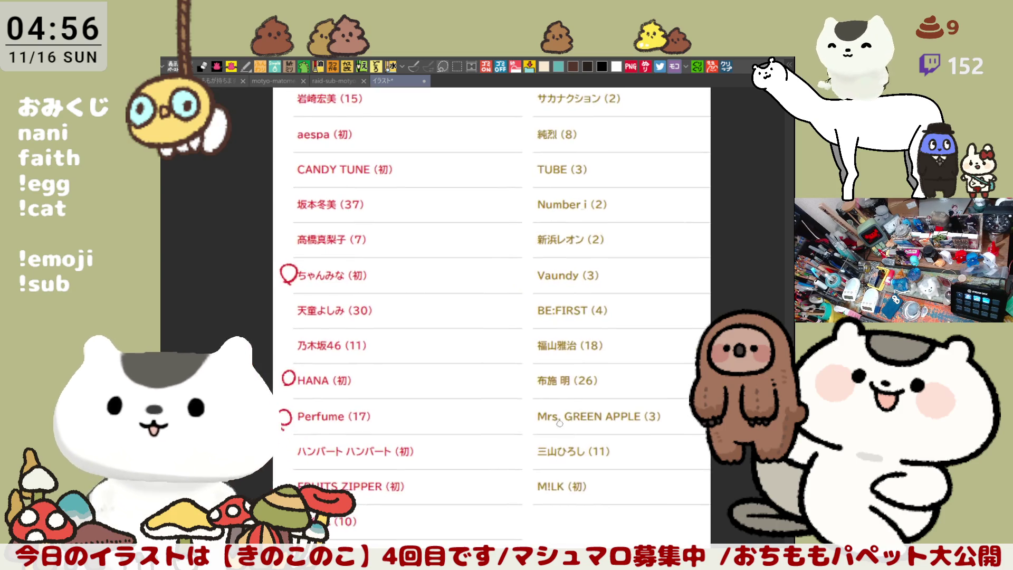
scroll(546, 438, "up", 1)
scroll(530, 435, "up", 2)
scroll(530, 434, "down", 1)
scroll(546, 443, "up", 2)
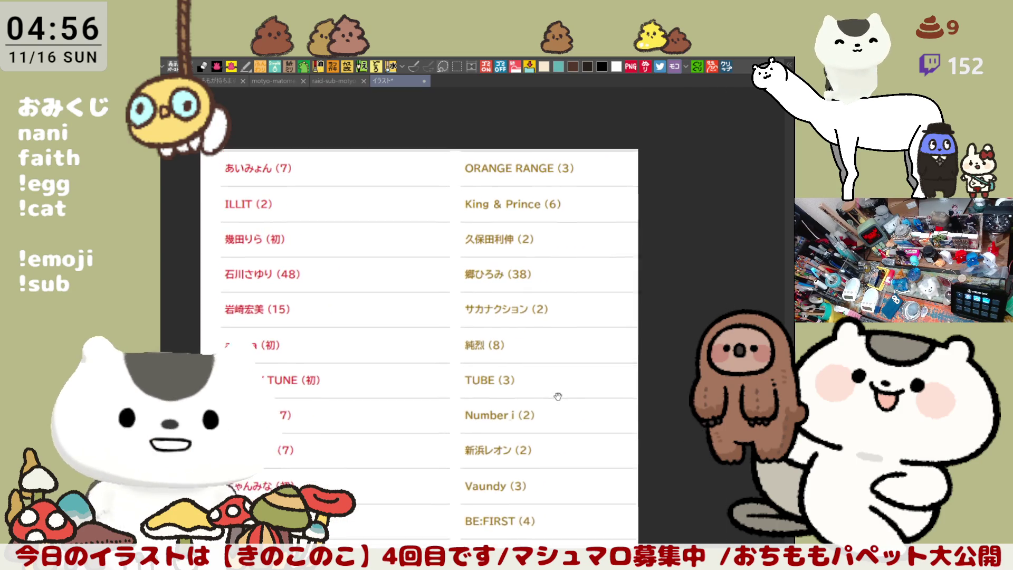
scroll(553, 459, "down", 1)
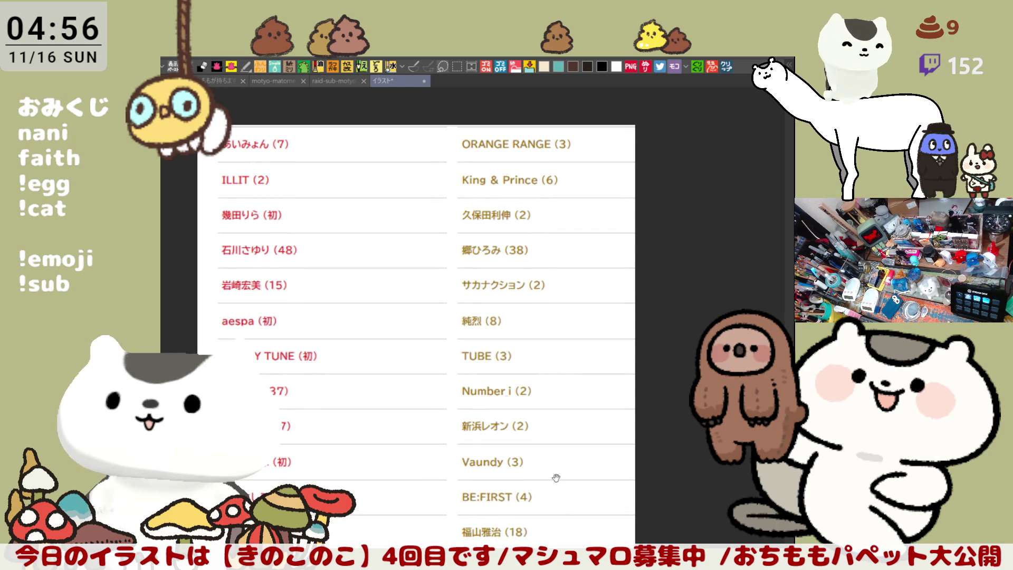
scroll(555, 471, "down", 4)
scroll(538, 428, "down", 1)
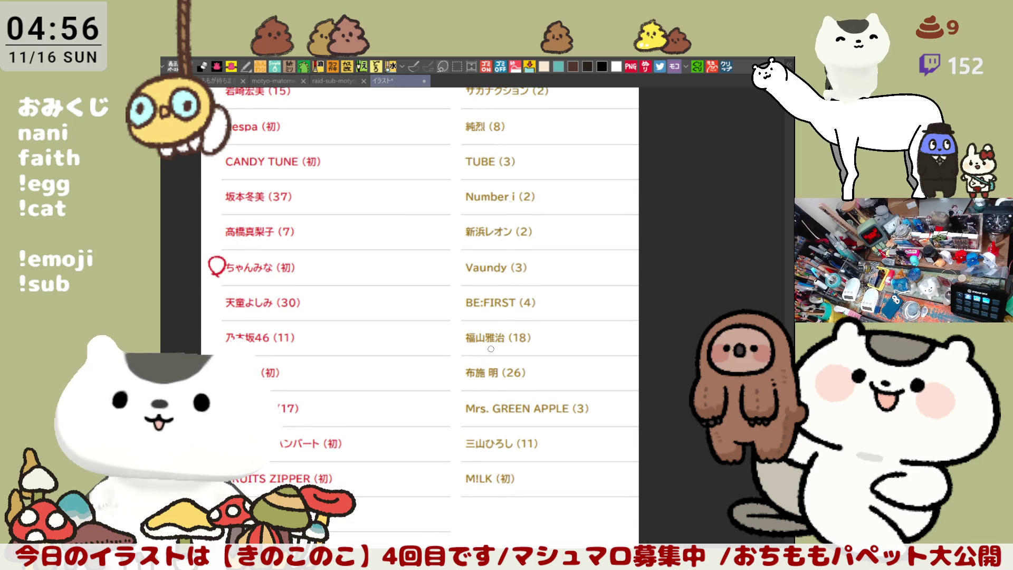
left_click_drag(454, 346, 524, 315)
key("ctrl+z")
left_click_drag(454, 350, 533, 354)
key("ctrl+z")
left_click_drag(459, 325, 458, 349)
key("ctrl+z")
mouse_move(477, 408)
left_mouse_down()
mouse_move(459, 371)
mouse_move(501, 374)
mouse_move(497, 357)
left_mouse_up()
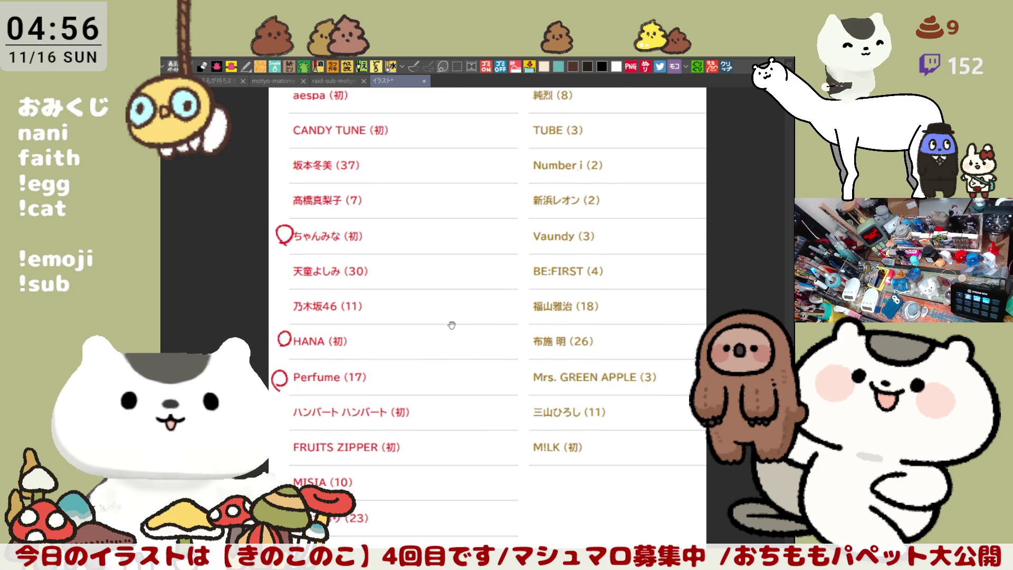
left_click_drag(452, 327, 461, 357)
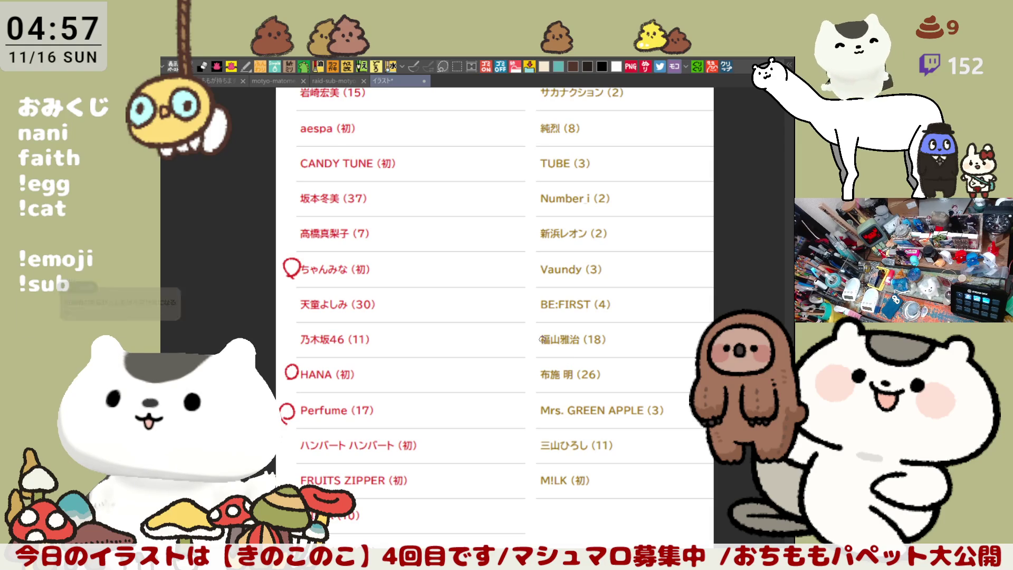
left_click_drag(396, 286, 435, 367)
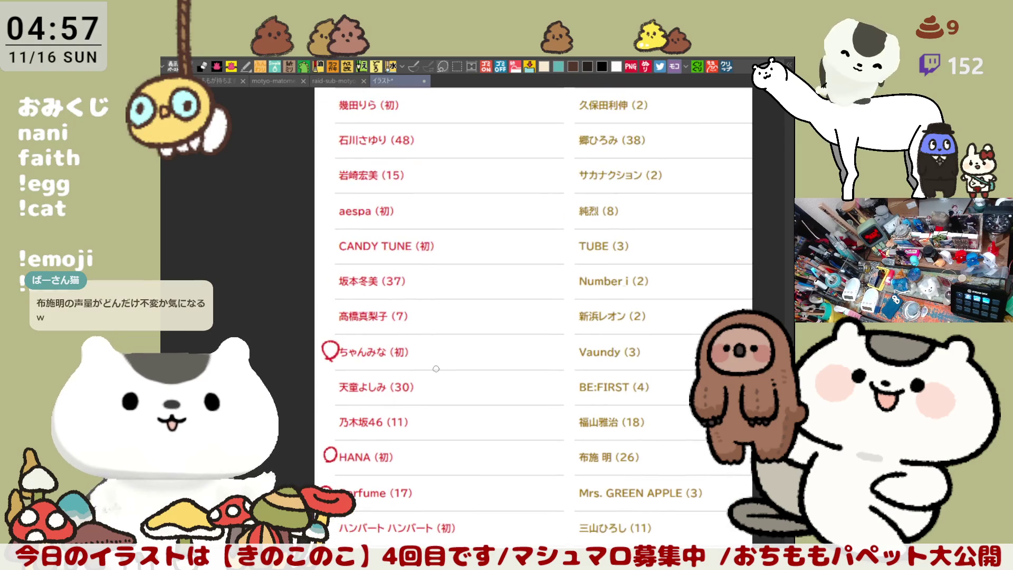
scroll(435, 368, "up", 2)
scroll(435, 368, "up", 1)
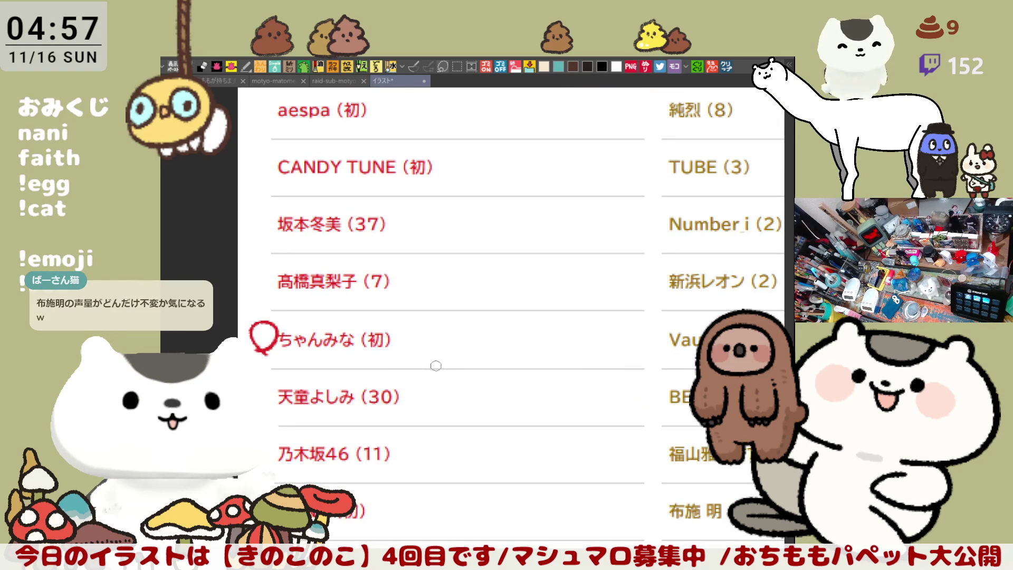
scroll(435, 366, "down", 1)
scroll(435, 360, "down", 1)
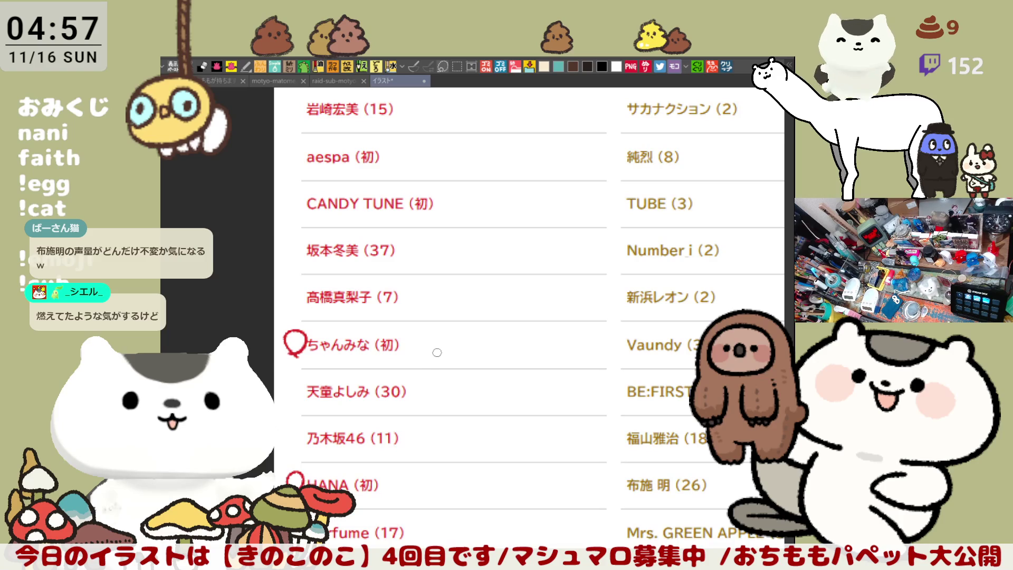
scroll(437, 352, "down", 3)
scroll(495, 353, "down", 1)
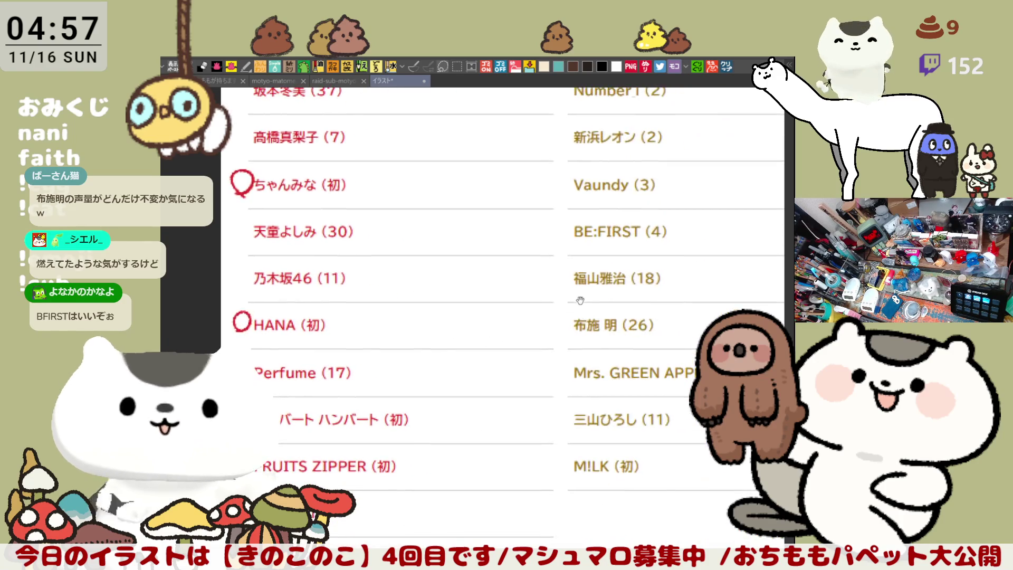
scroll(548, 263, "right", 2)
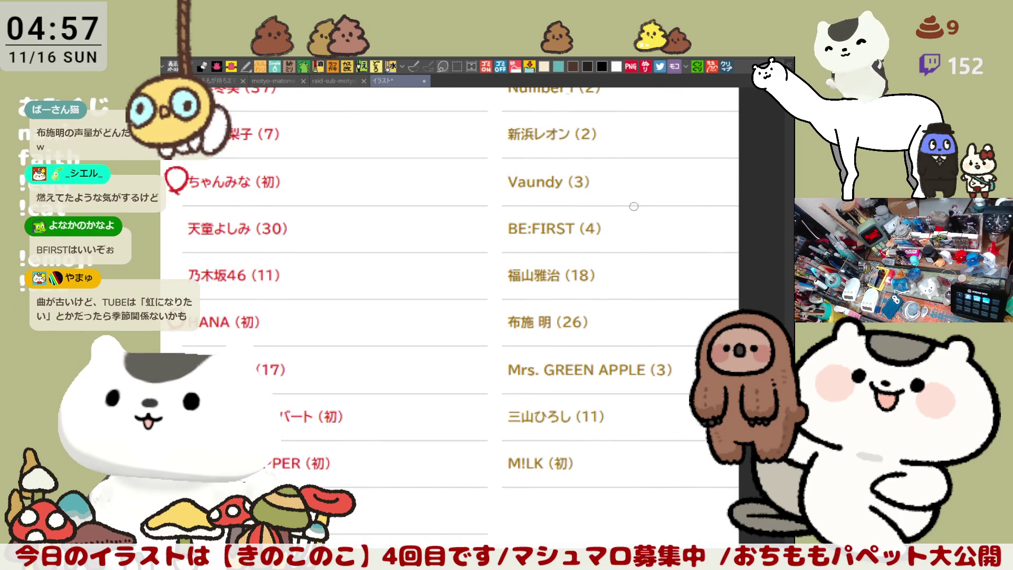
scroll(632, 206, "left", 1)
scroll(482, 372, "down", 1)
scroll(510, 414, "right", 1)
scroll(509, 413, "down", 1)
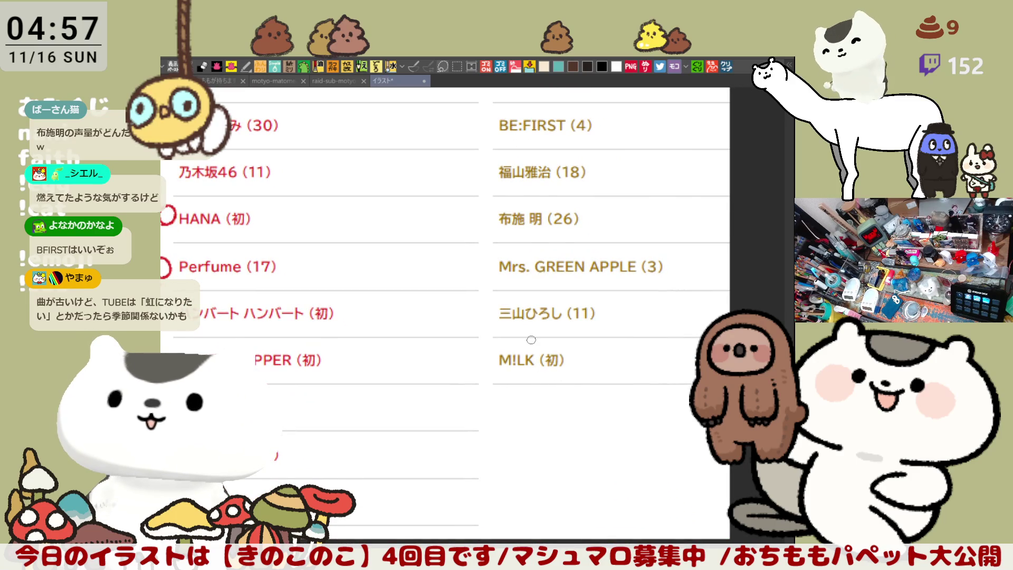
scroll(532, 340, "up", 1)
scroll(532, 339, "up", 1)
scroll(530, 339, "up", 1)
scroll(537, 354, "up", 1)
scroll(523, 352, "up", 1)
scroll(506, 348, "up", 1)
scroll(475, 344, "down", 1)
scroll(445, 340, "down", 1)
scroll(446, 339, "down", 1)
scroll(446, 340, "down", 1)
scroll(445, 339, "down", 1)
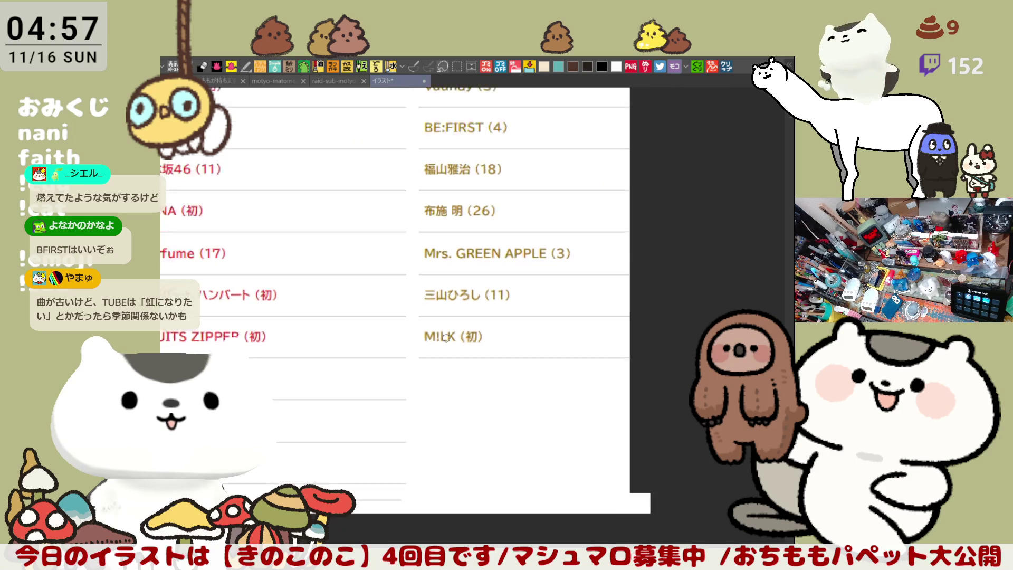
scroll(421, 333, "up", 1)
Step: Draw a red freehand loop around M!LK (初) in the right column, then undo it
left_click_drag(421, 333, 495, 327)
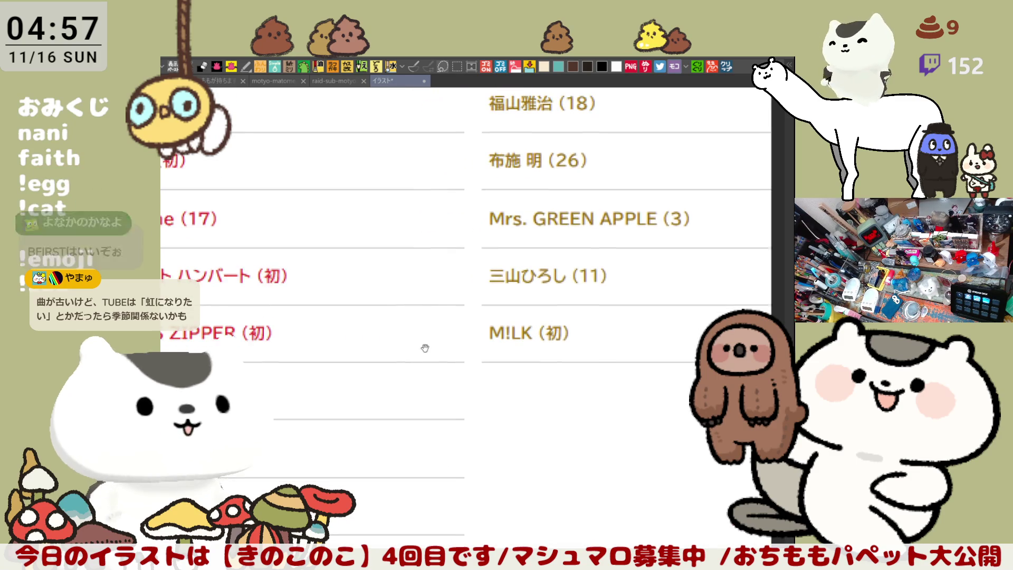
mouse_move(523, 358)
left_mouse_down()
mouse_move(554, 356)
mouse_move(499, 360)
left_mouse_up()
key("ctrl+z")
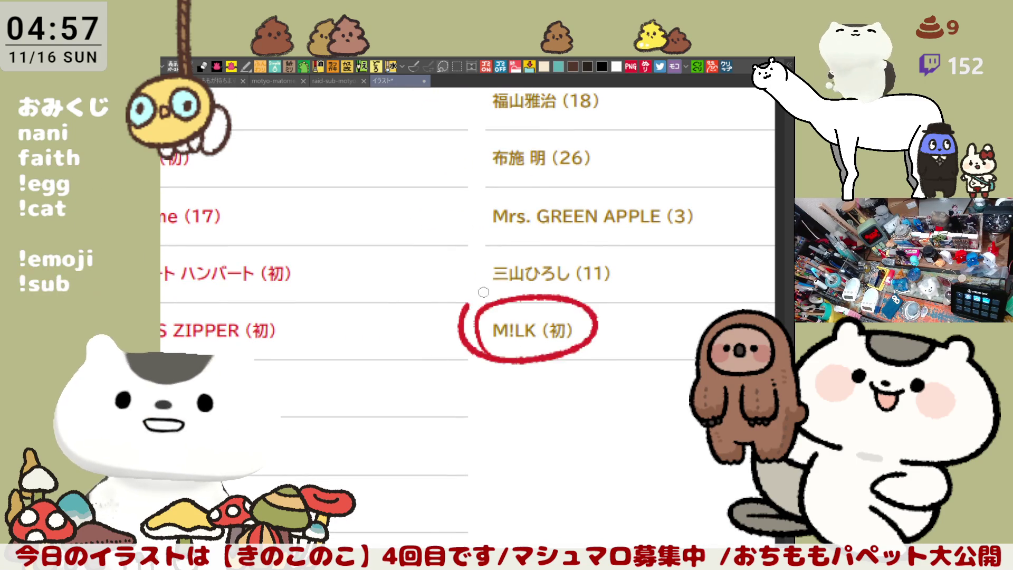
Step: Undo the M!LK (初) circle, redraw it in red and undo again
key("ctrl+z")
mouse_move(380, 372)
left_mouse_down()
mouse_move(464, 370)
mouse_move(482, 353)
left_mouse_up()
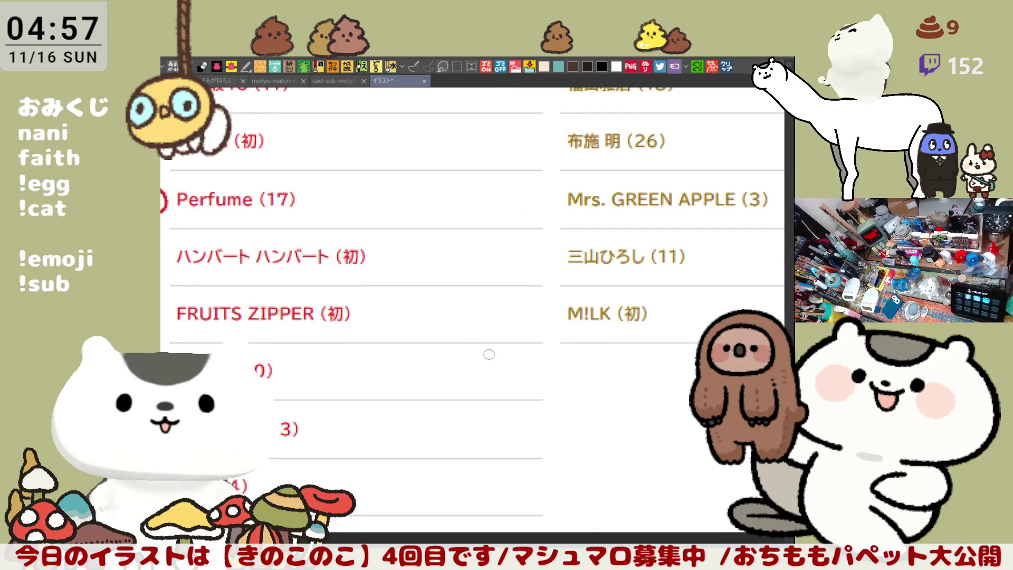
left_click_drag(431, 313, 513, 312)
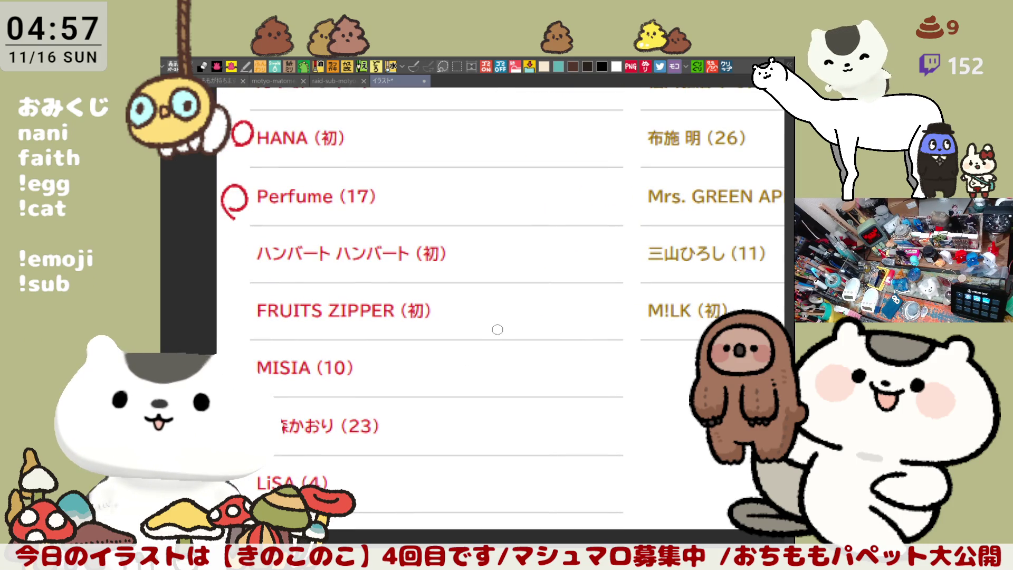
scroll(497, 329, "down", 1)
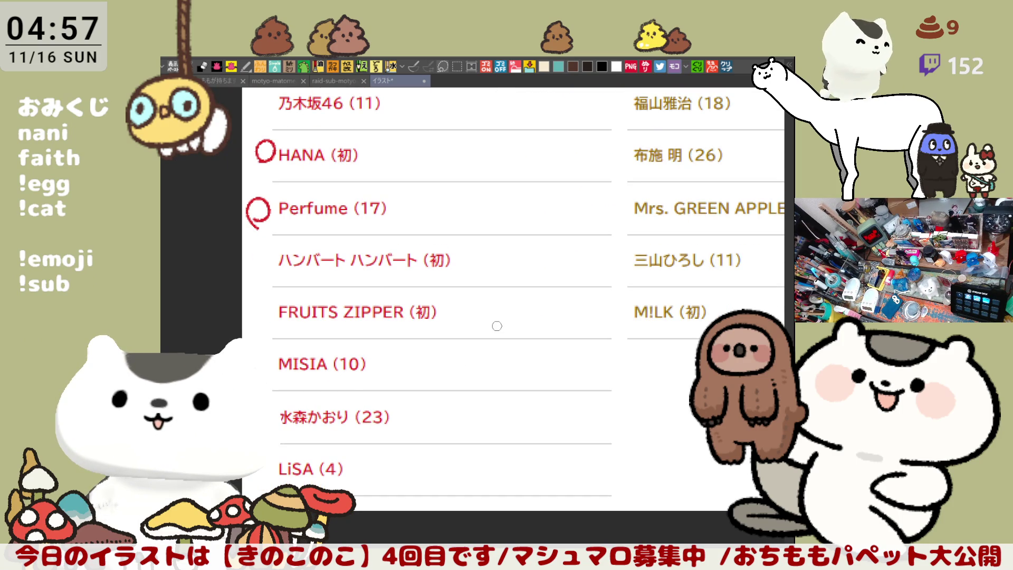
scroll(497, 325, "down", 1)
mouse_move(621, 326)
left_mouse_down()
mouse_move(634, 344)
mouse_move(539, 353)
mouse_move(561, 384)
left_mouse_up()
key("ctrl+z")
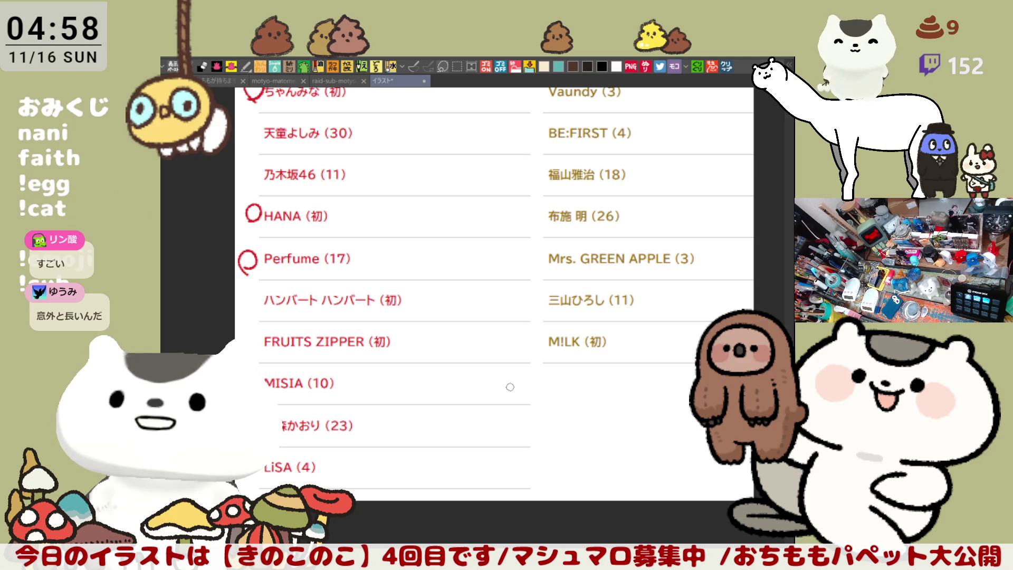
Step: Circle M!LK (初) in red once more and undo, leaving it unmarked
left_click_drag(499, 391, 419, 358)
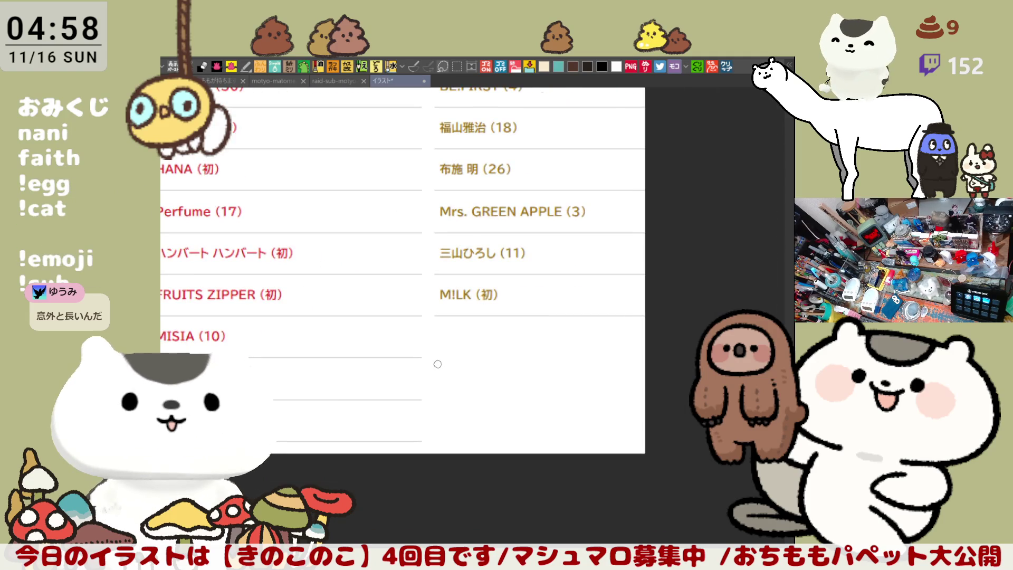
scroll(418, 358, "up", 3)
scroll(481, 333, "up", 1)
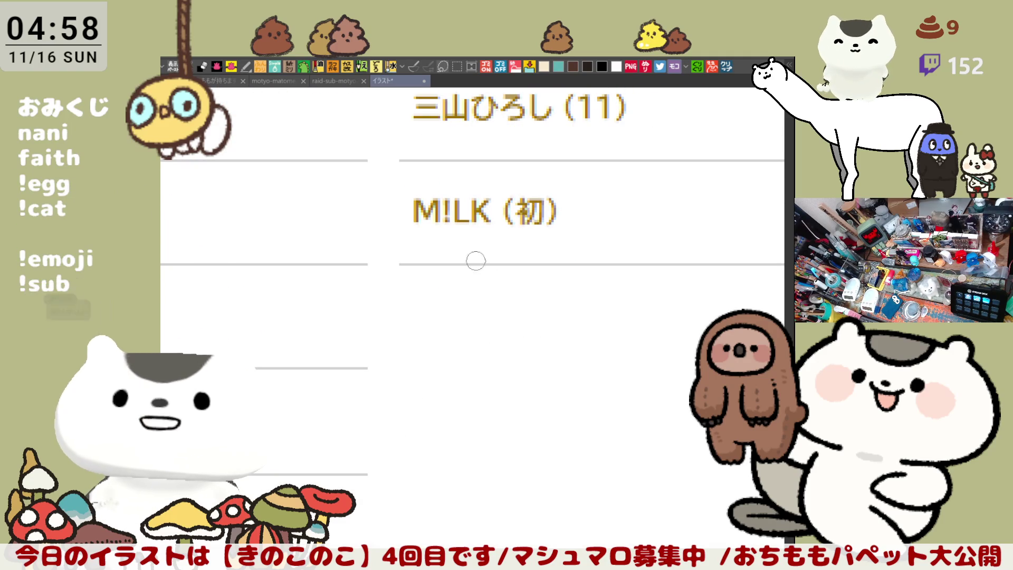
left_click_drag(376, 204, 523, 260)
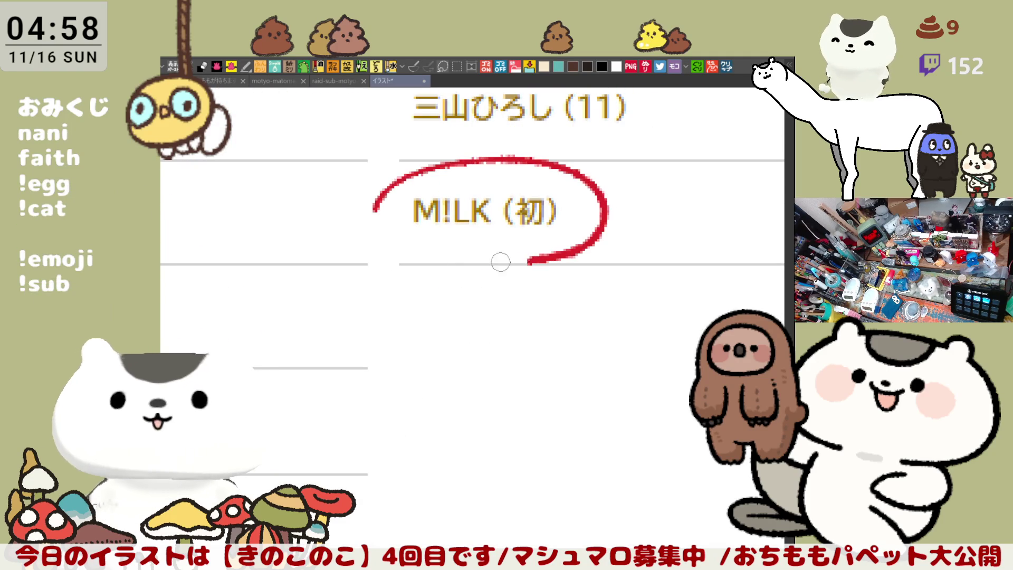
key("ctrl+z")
scroll(467, 374, "up", 3)
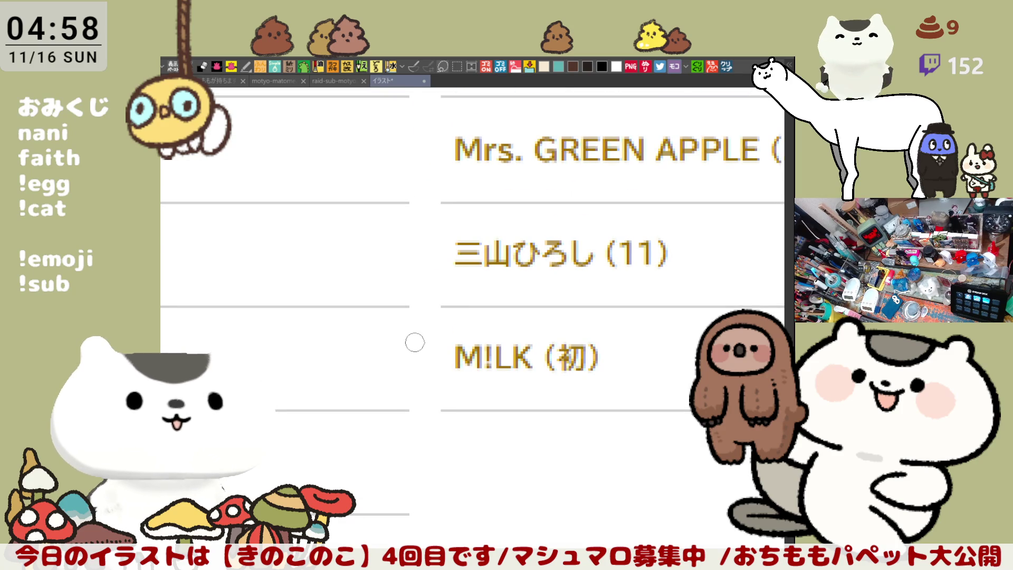
scroll(415, 342, "down", 2)
scroll(415, 341, "down", 2)
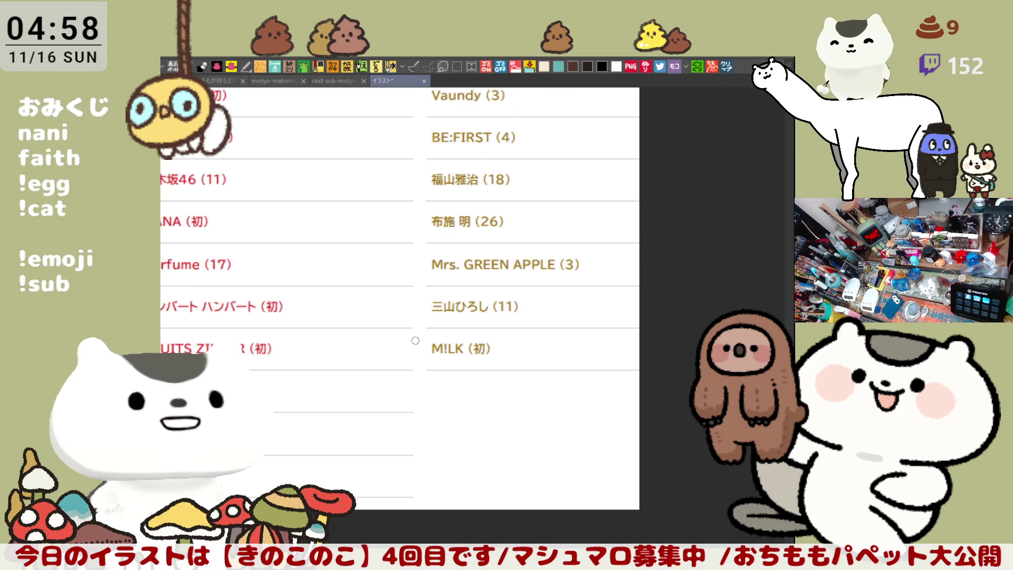
scroll(414, 341, "up", 1)
scroll(475, 334, "left", 3)
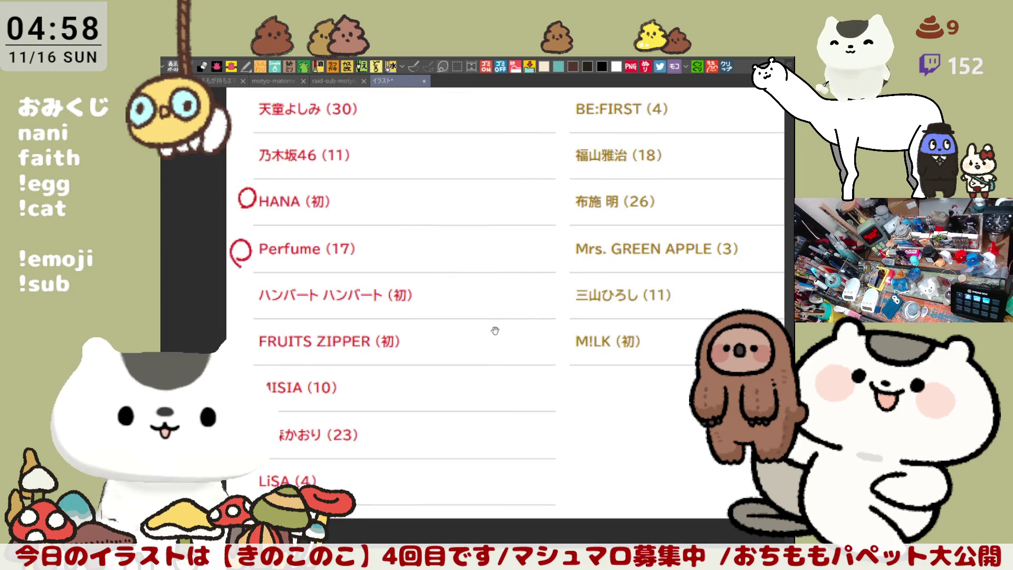
scroll(491, 331, "up", 2)
scroll(489, 326, "up", 2)
scroll(490, 326, "up", 1)
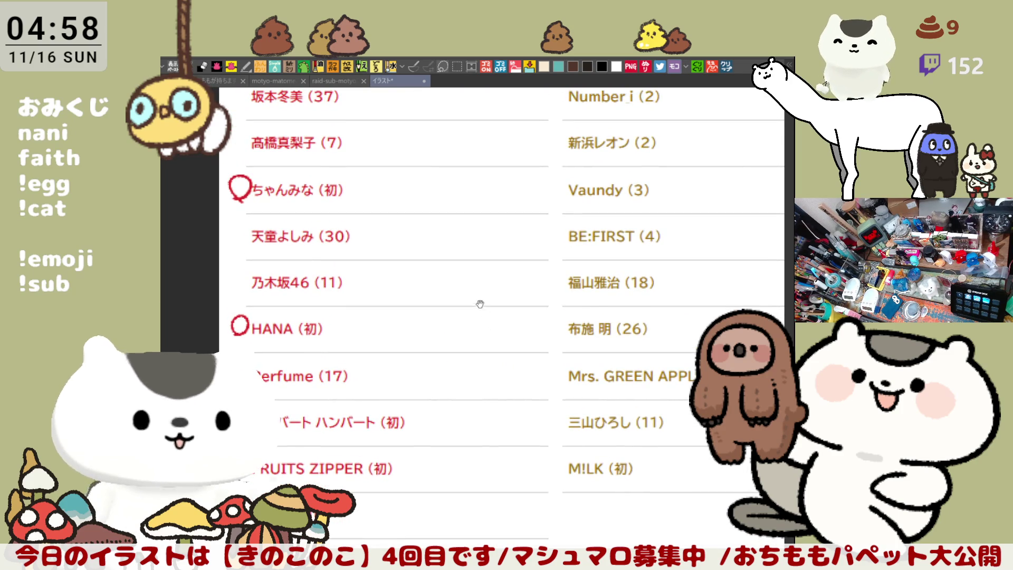
scroll(482, 328, "up", 2)
scroll(505, 340, "down", 1)
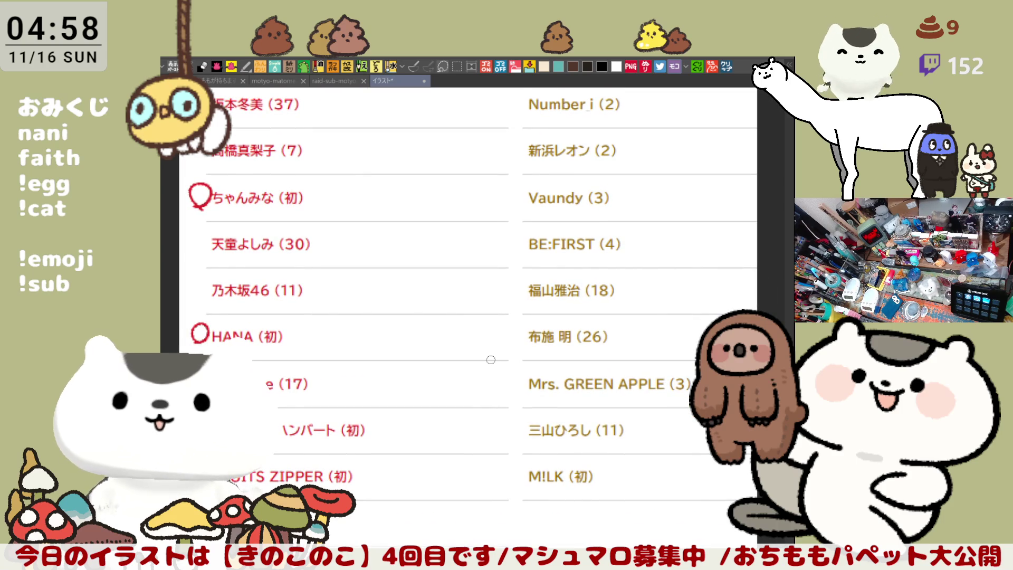
scroll(491, 360, "down", 1)
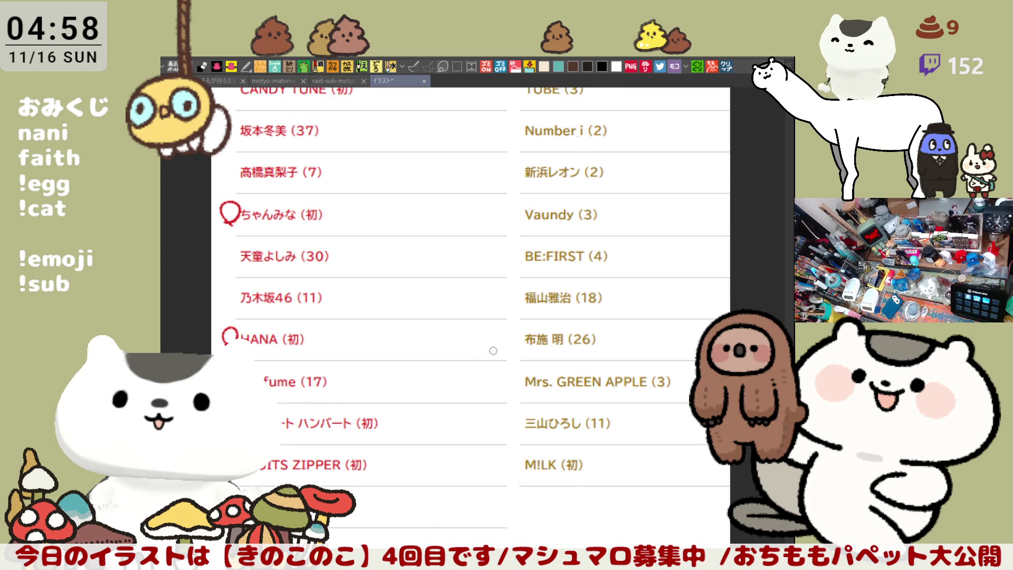
scroll(494, 351, "up", 1)
scroll(493, 351, "up", 1)
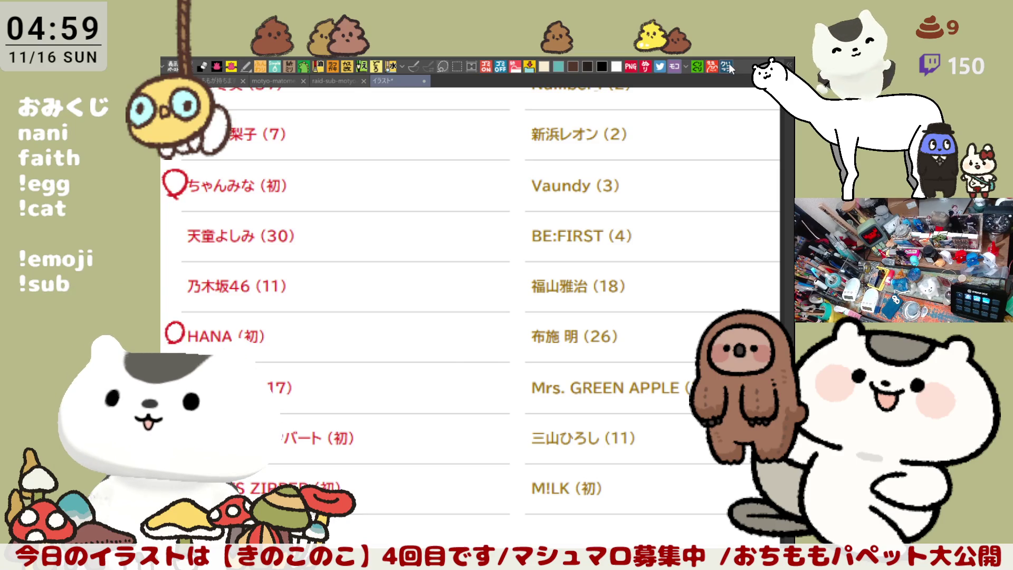
Step: Create the new canvas イラスト2 holding the duo's reference photo grid
key("ctrl+n")
scroll(380, 320, "up", 2)
scroll(277, 331, "up", 1)
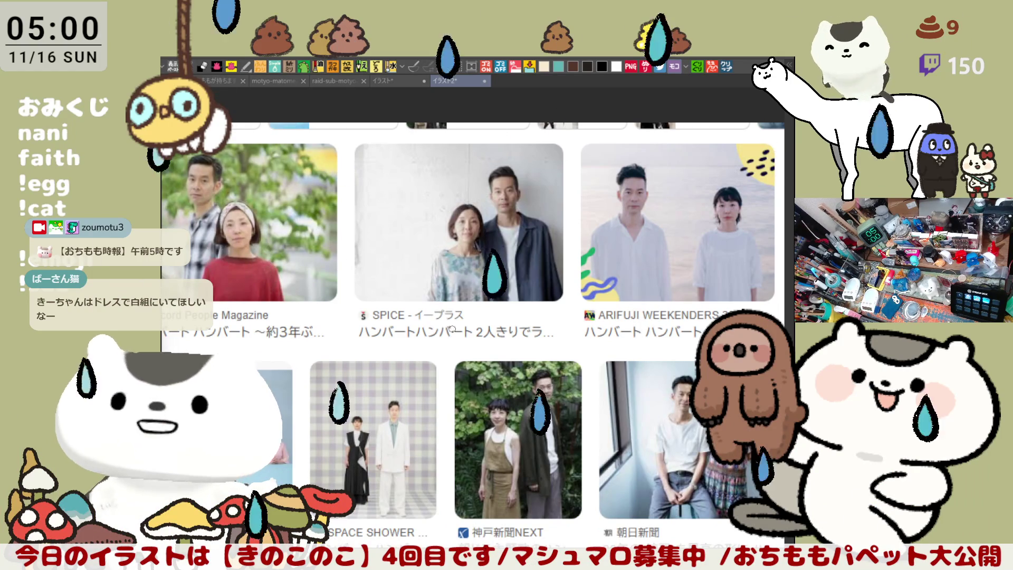
scroll(473, 333, "down", 5)
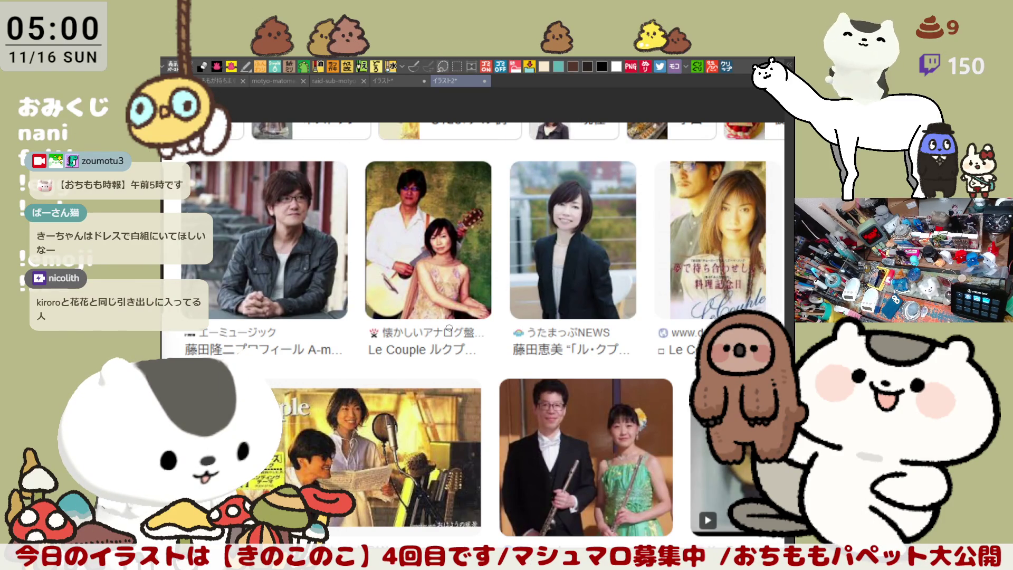
scroll(448, 330, "up", 1)
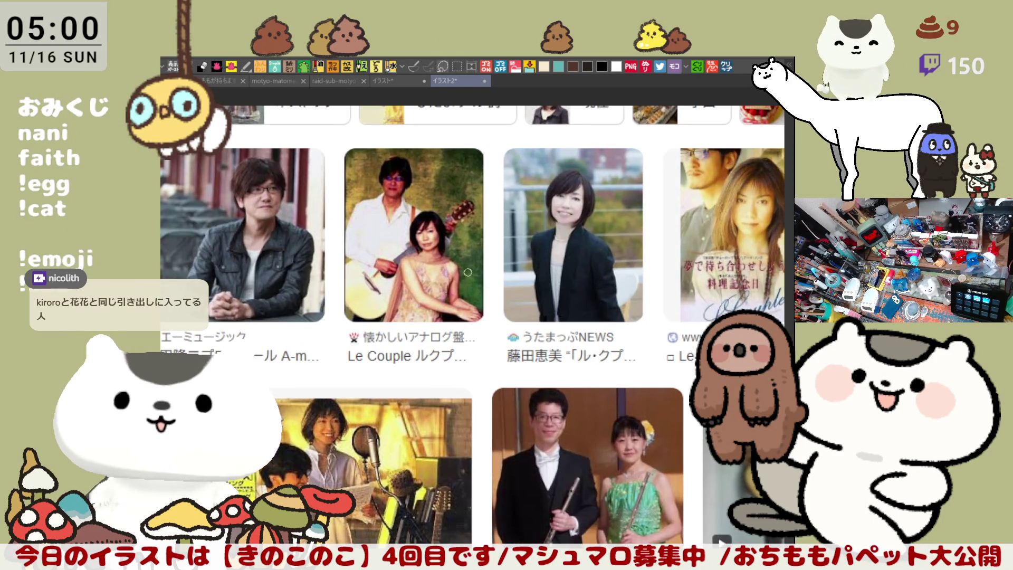
scroll(393, 258, "up", 1)
scroll(515, 314, "down", 5)
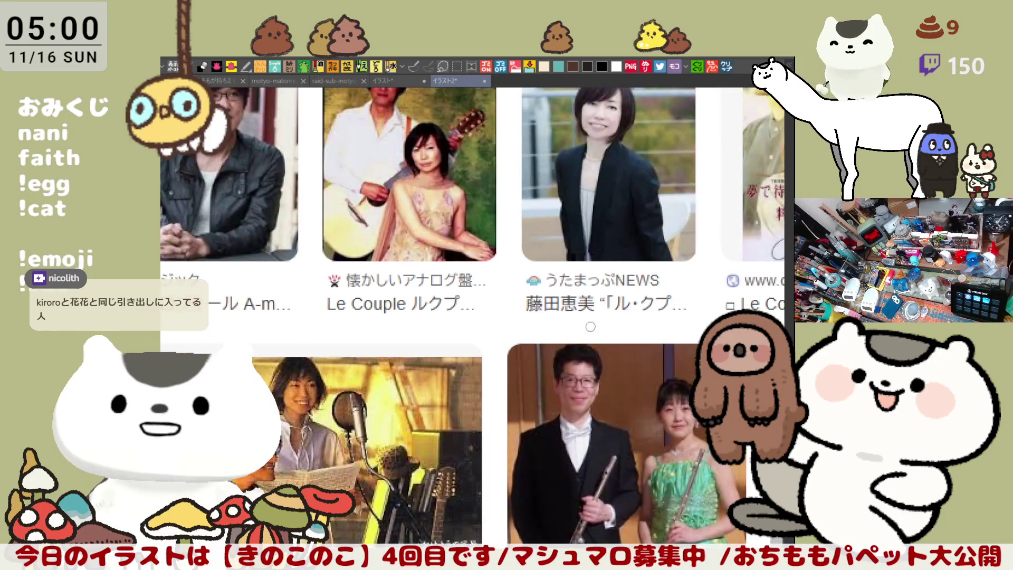
scroll(648, 434, "down", 3)
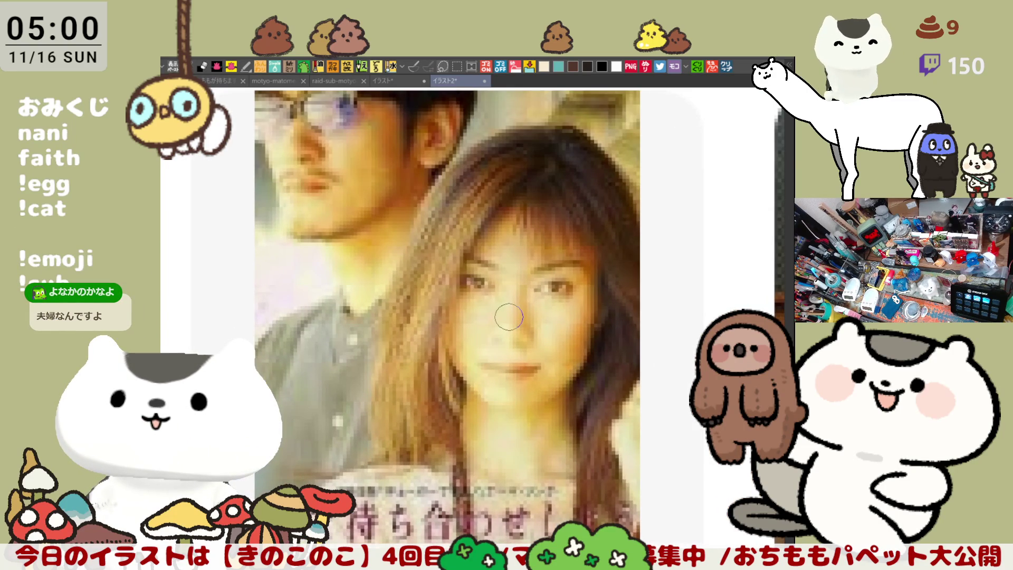
scroll(509, 317, "down", 1)
scroll(508, 315, "down", 1)
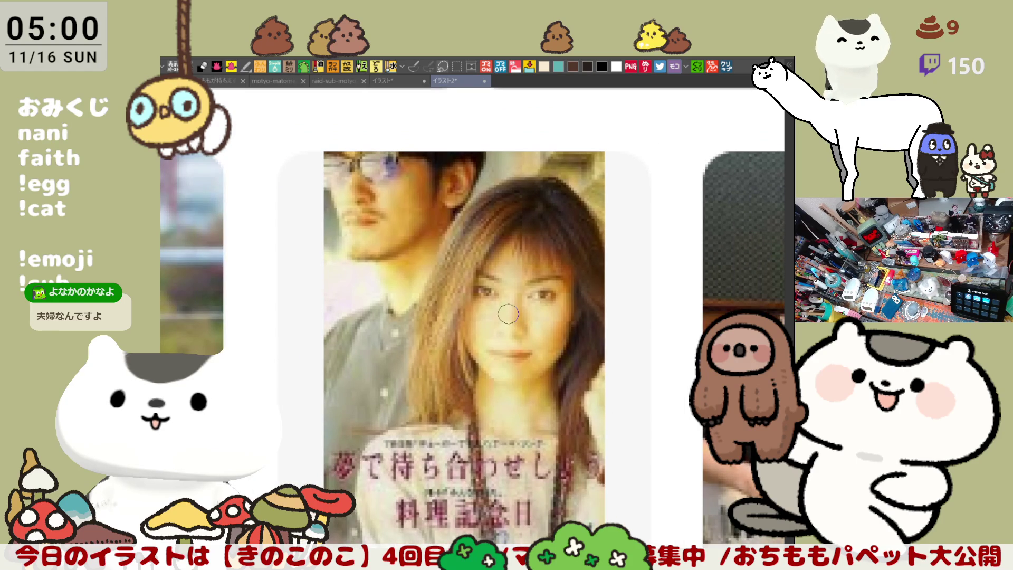
scroll(580, 323, "down", 1)
scroll(514, 317, "down", 1)
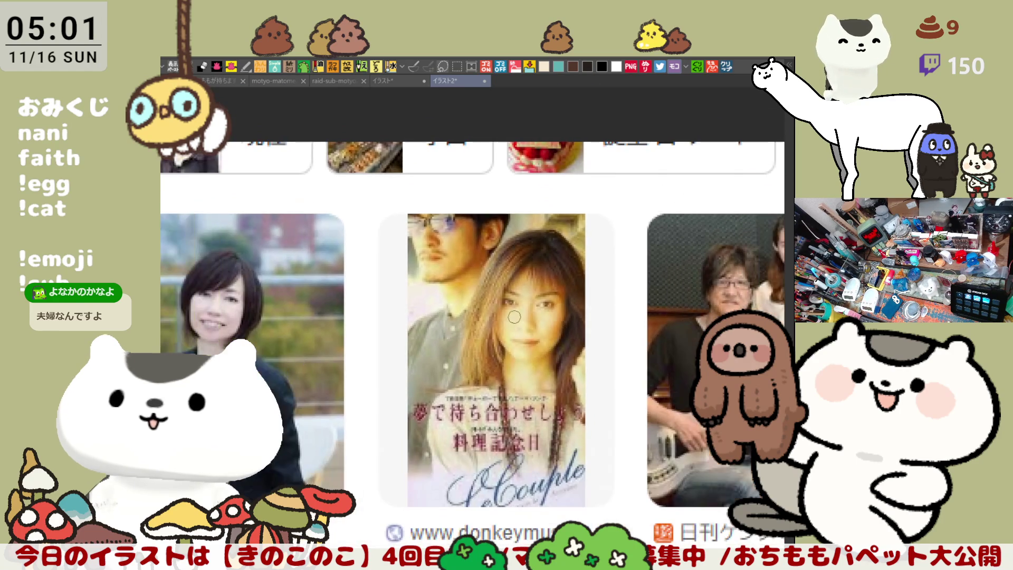
scroll(554, 340, "down", 2)
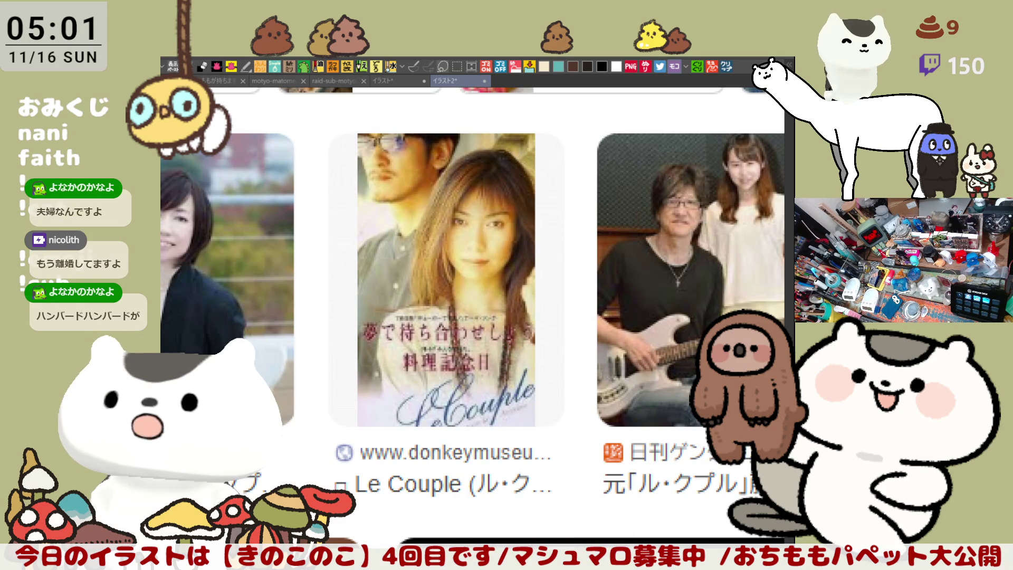
Step: Browse the duo's reference photos across the rows, then close the イラスト2 document
key("ctrl+v")
scroll(456, 378, "up", 1)
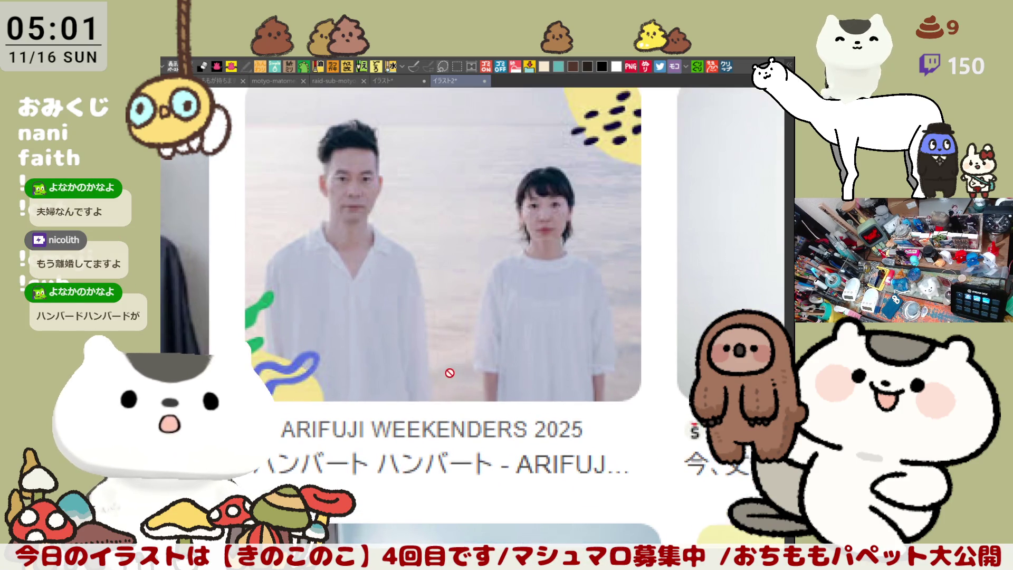
scroll(452, 343, "up", 1)
scroll(467, 321, "up", 1)
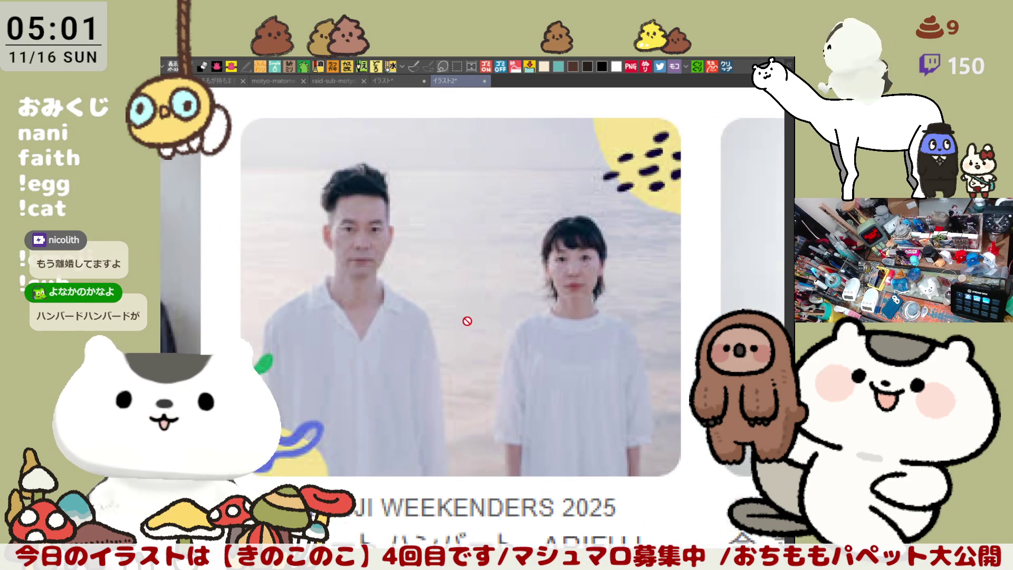
scroll(467, 321, "up", 1)
scroll(468, 320, "up", 1)
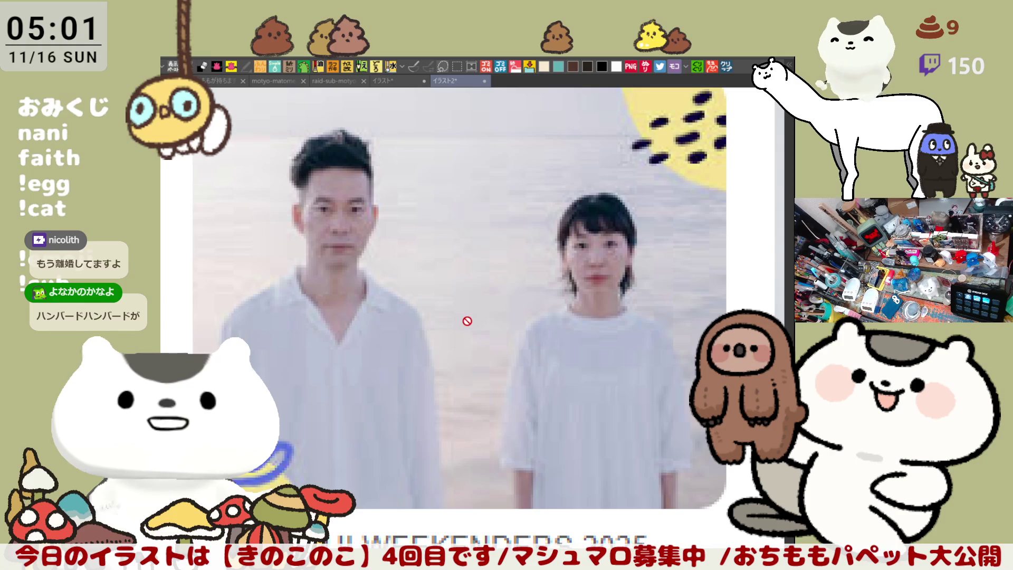
scroll(467, 321, "down", 1)
scroll(467, 321, "down", 1)
scroll(467, 320, "down", 1)
mouse_move(467, 320)
left_mouse_down()
mouse_move(563, 269)
mouse_move(360, 343)
mouse_move(569, 342)
left_mouse_up()
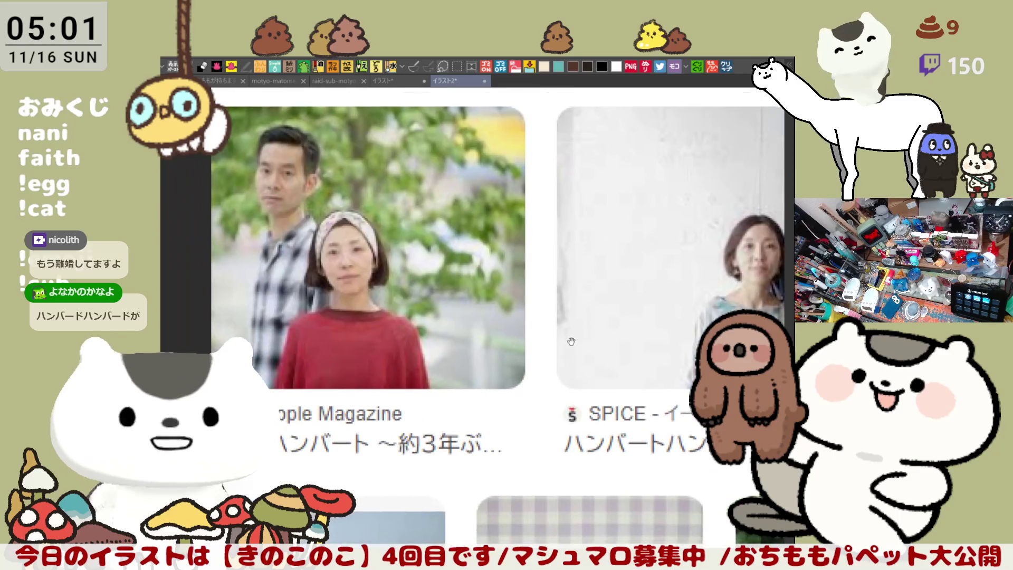
mouse_move(569, 342)
left_mouse_down()
mouse_move(558, 414)
mouse_move(538, 356)
mouse_move(601, 386)
mouse_move(605, 338)
mouse_move(640, 392)
left_mouse_up()
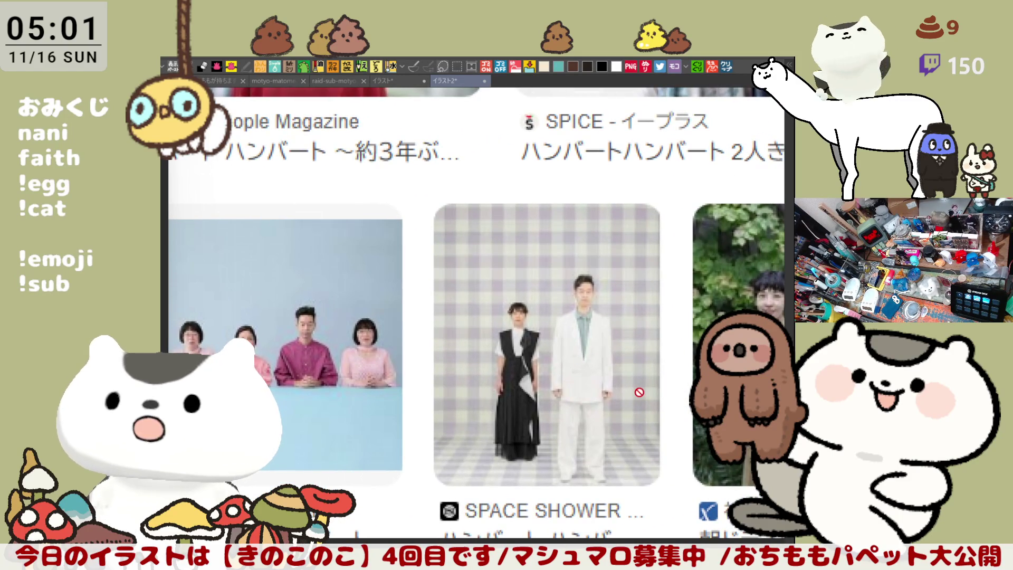
left_click_drag(644, 344, 468, 296)
scroll(570, 324, "up", 2)
left_click_drag(493, 328, 494, 328)
scroll(556, 333, "up", 1)
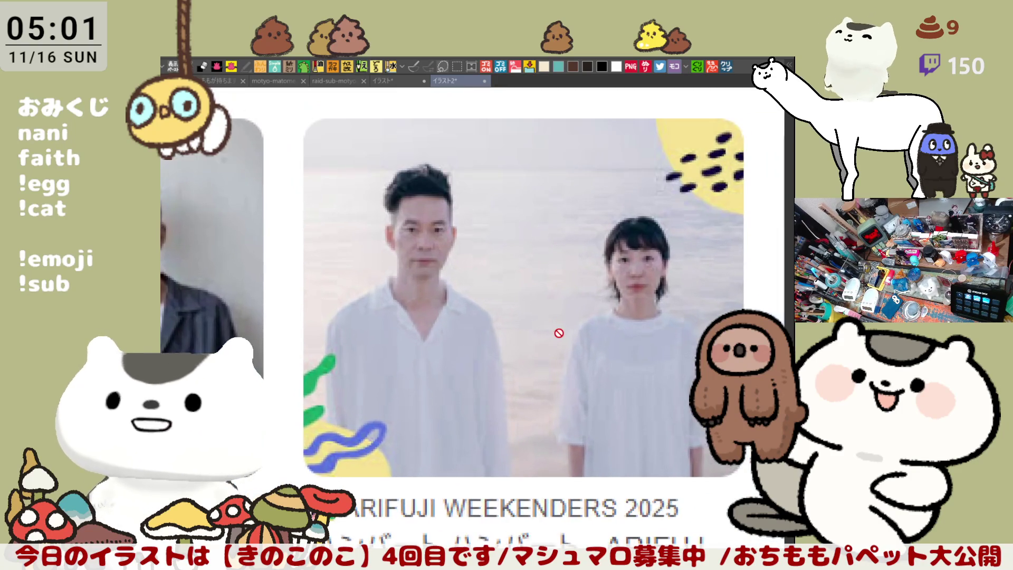
scroll(555, 333, "up", 1)
left_click_drag(582, 315, 550, 298)
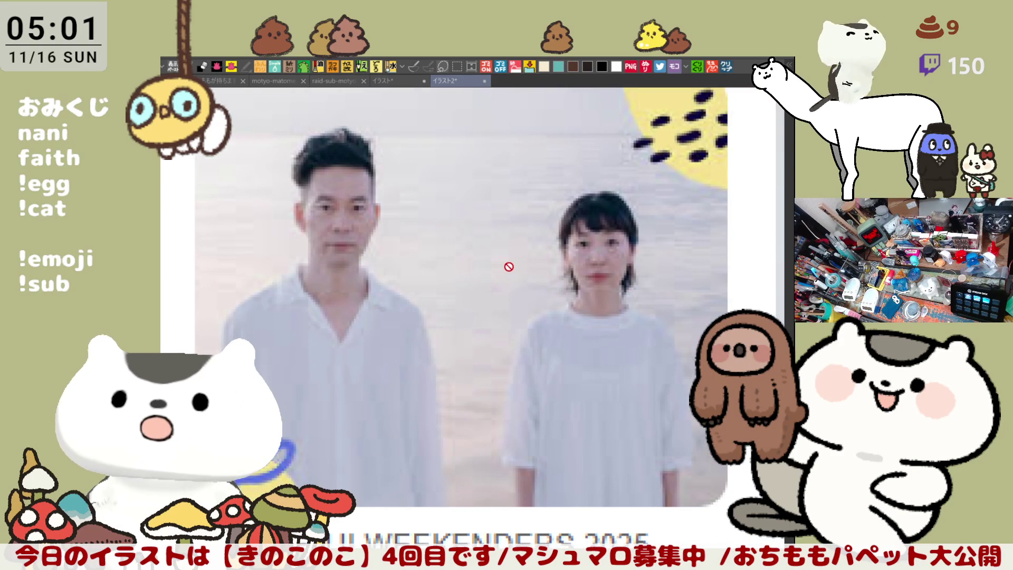
scroll(509, 267, "down", 1)
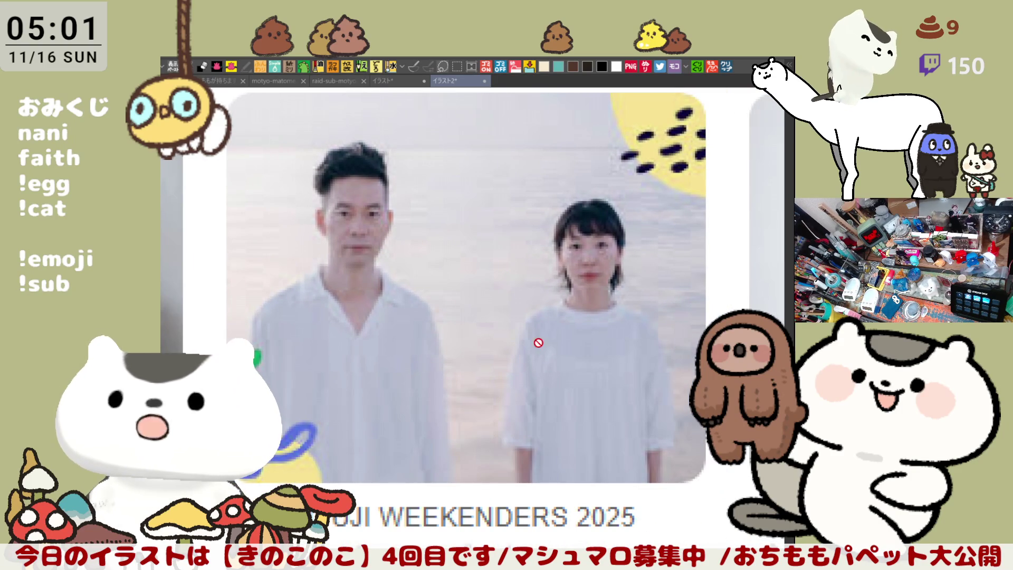
scroll(538, 321, "down", 1)
scroll(546, 325, "down", 1)
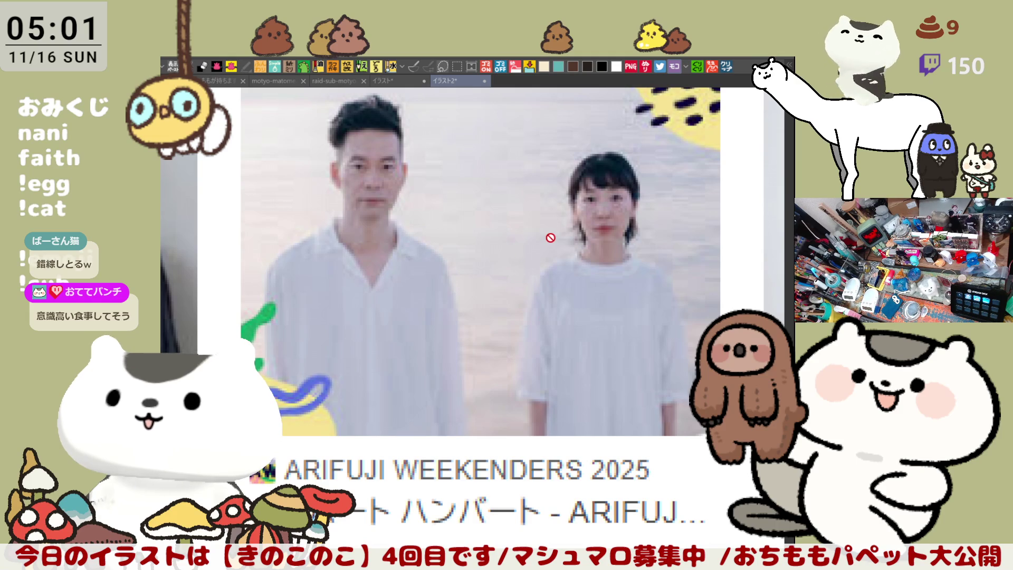
scroll(550, 238, "down", 1)
scroll(546, 252, "down", 1)
left_click_drag(578, 235, 561, 243)
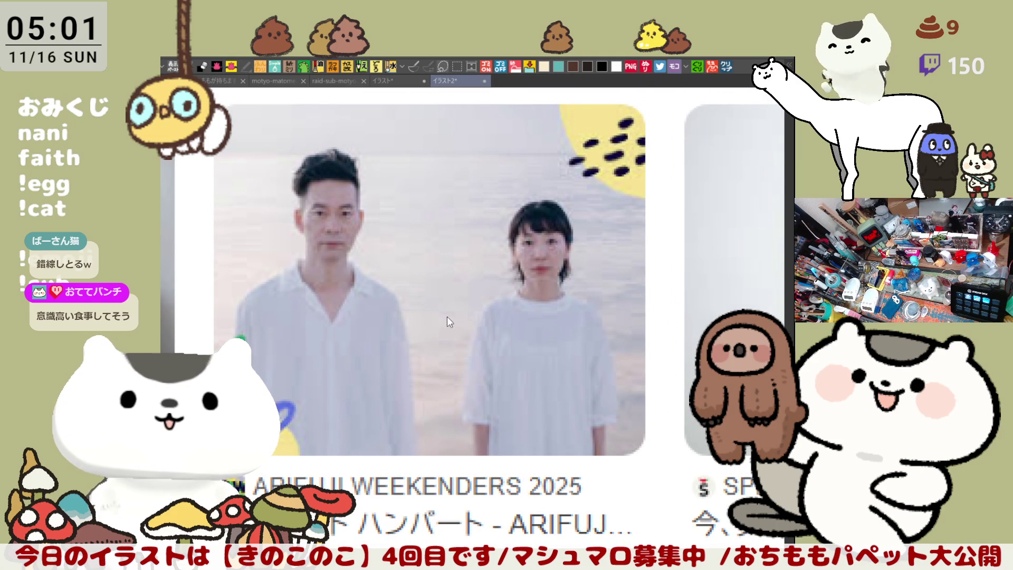
key("ctrl+w")
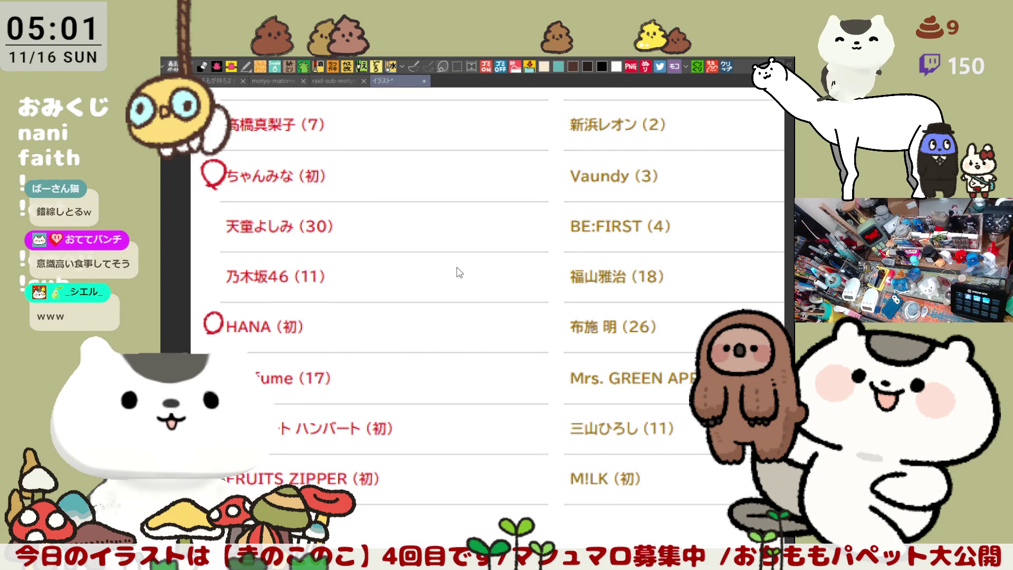
Step: Close the performer names sheet and straighten the stretched-cat illustration view
key("ctrl+w")
scroll(416, 307, "down", 3)
left_click_drag(416, 306, 509, 349)
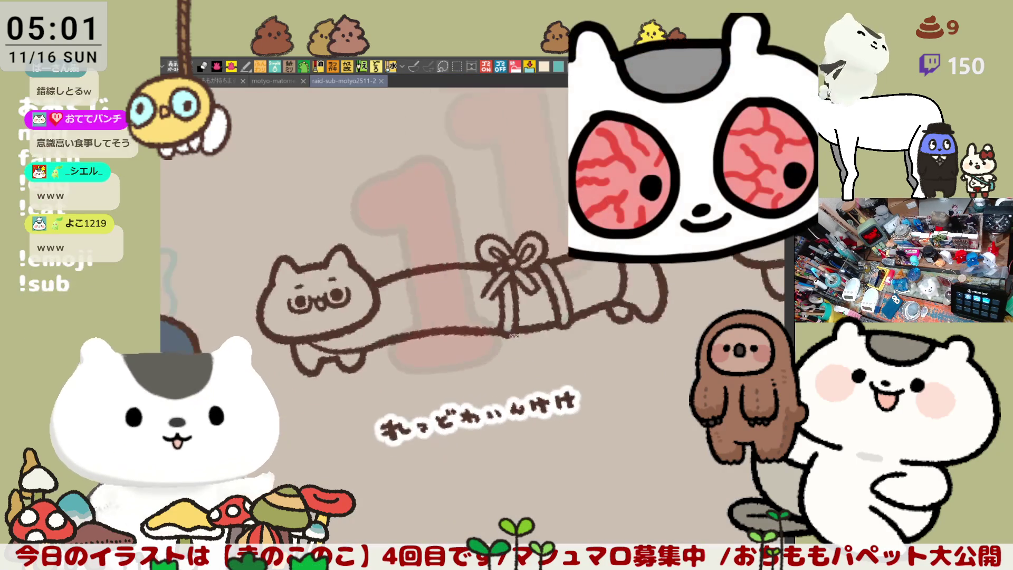
scroll(509, 349, "up", 5)
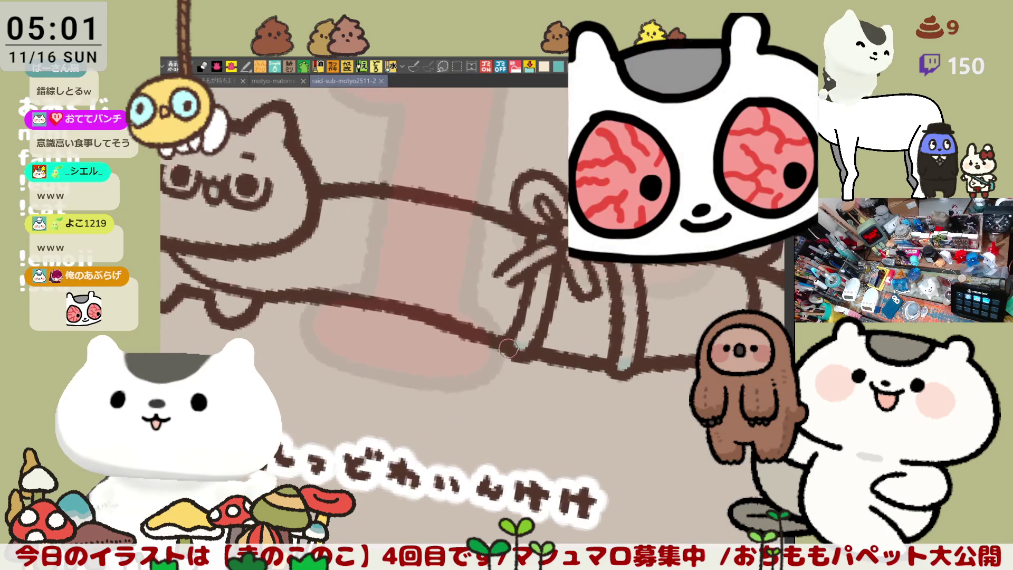
scroll(508, 347, "up", 2)
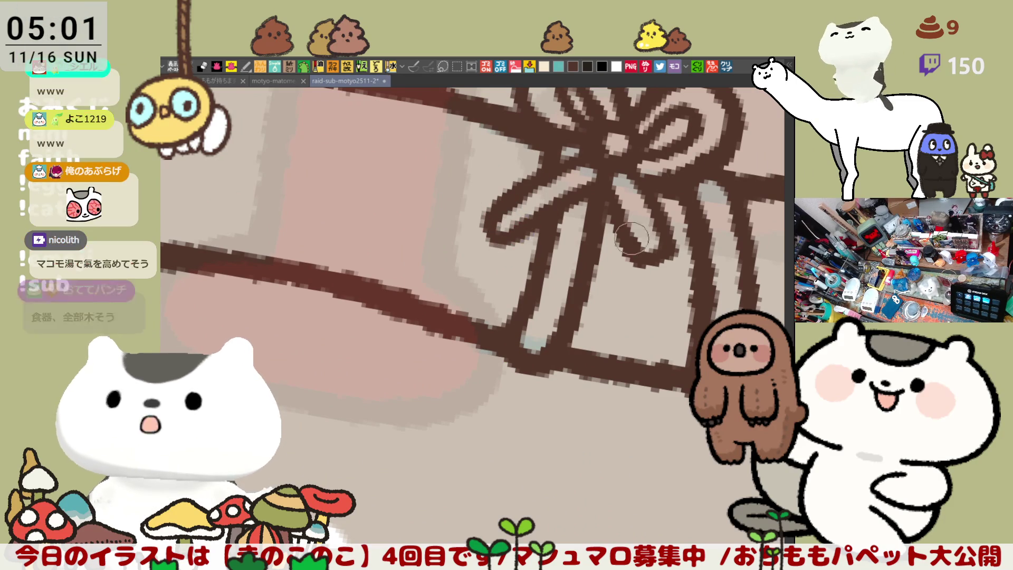
left_click_drag(639, 228, 661, 267)
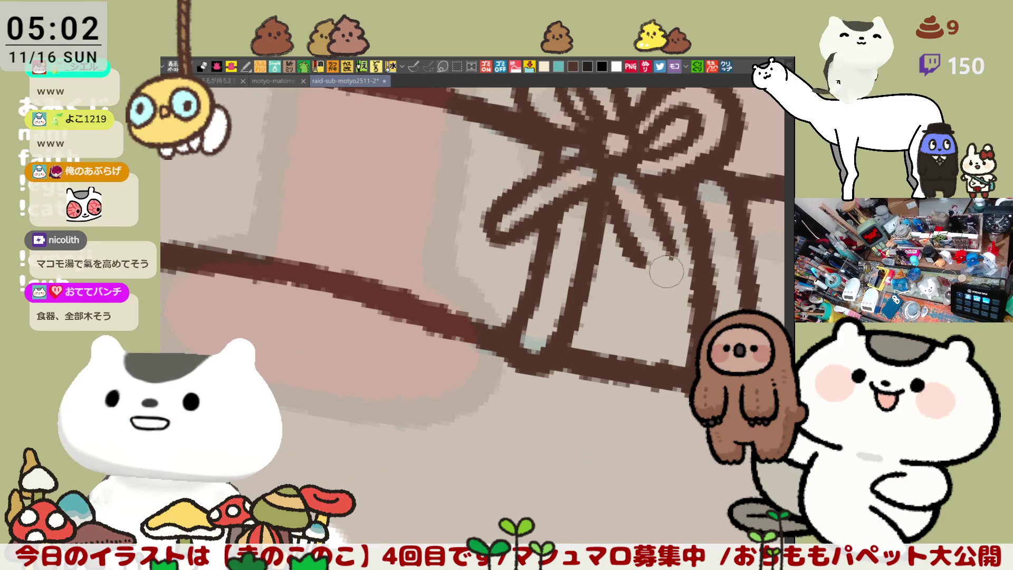
mouse_move(654, 265)
left_mouse_down()
mouse_move(665, 231)
mouse_move(649, 269)
left_mouse_up()
Step: Paint light touch-up strokes over the bow loops and outline, then show the whole illustration
left_click_drag(513, 223, 578, 182)
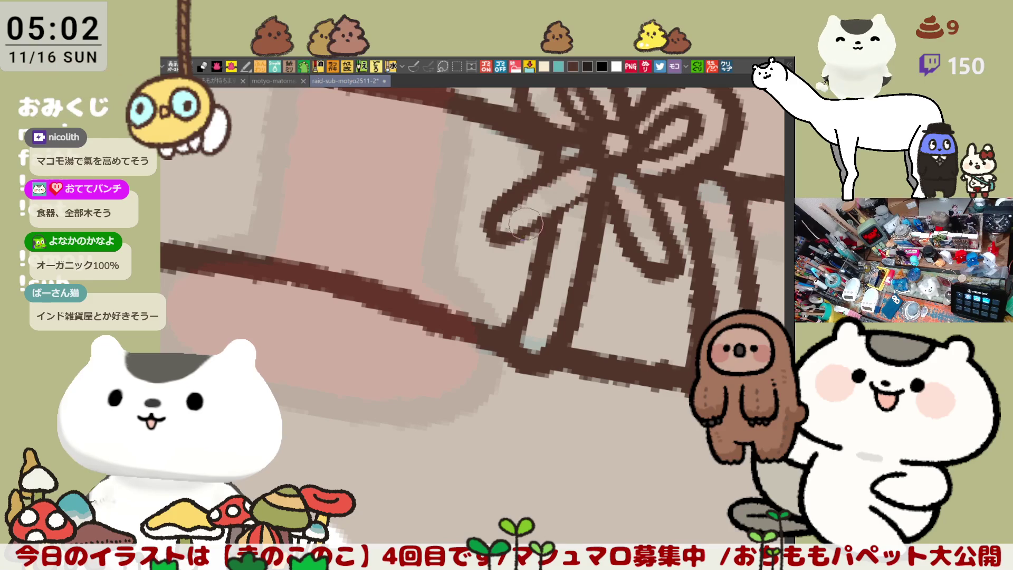
mouse_move(501, 229)
left_mouse_down()
mouse_move(534, 205)
mouse_move(514, 246)
mouse_move(514, 210)
mouse_move(502, 243)
mouse_move(570, 198)
left_mouse_up()
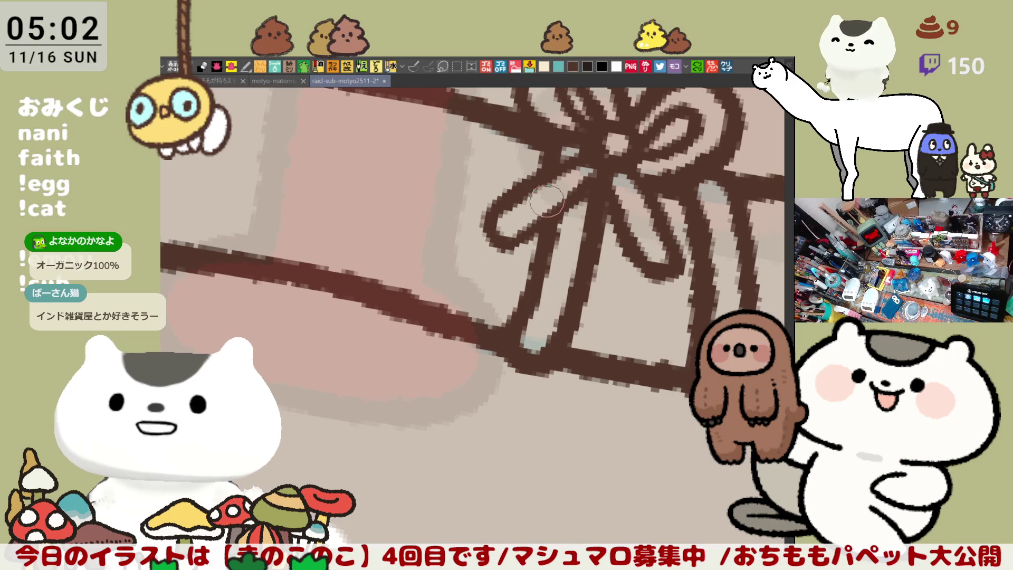
left_click_drag(573, 170, 627, 188)
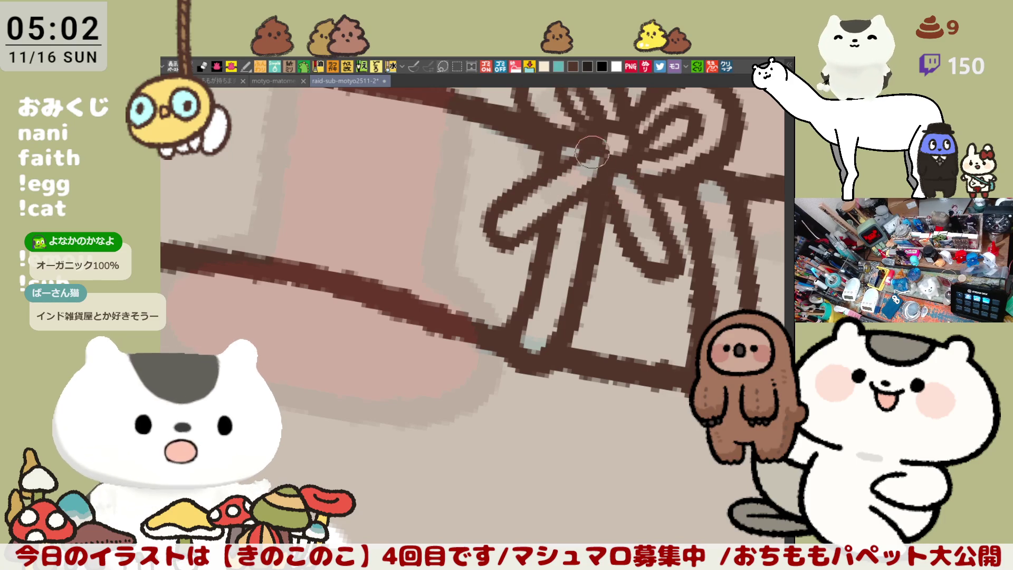
scroll(527, 200, "down", 2)
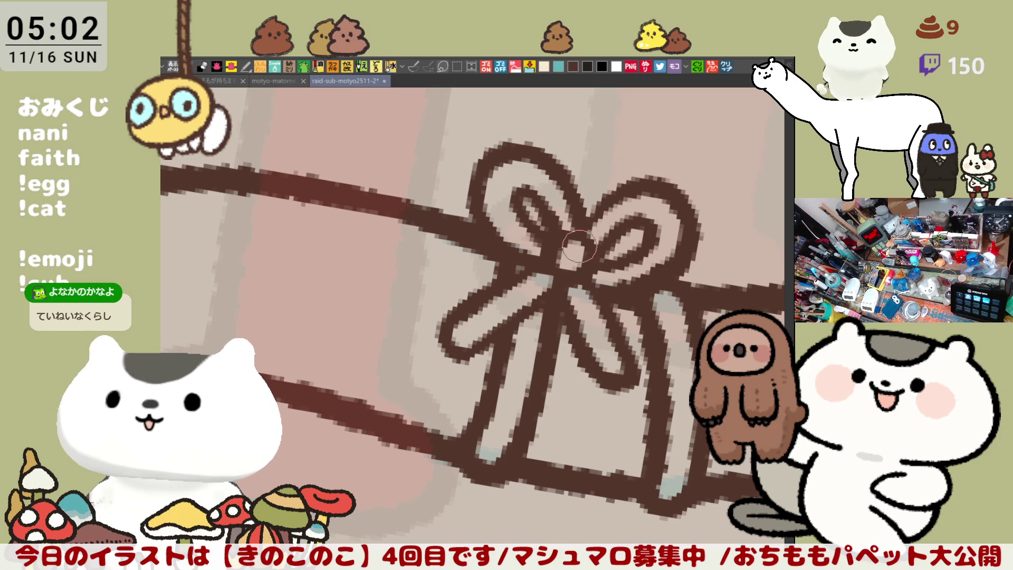
key("ctrl+0")
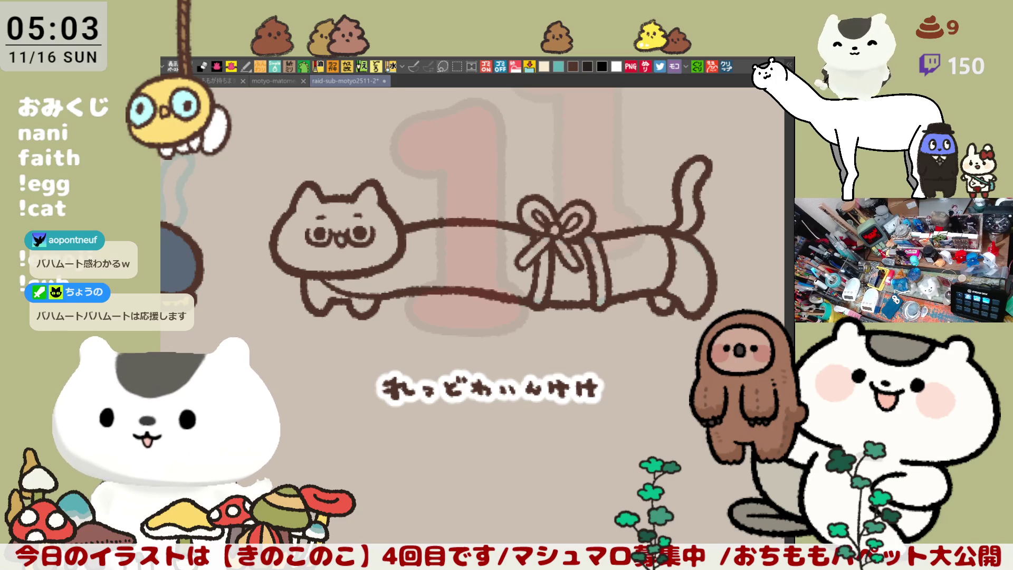
Step: Lasso-fill the cat's body gold and paint the front and hind legs dark
left_click_drag(442, 360, 426, 399)
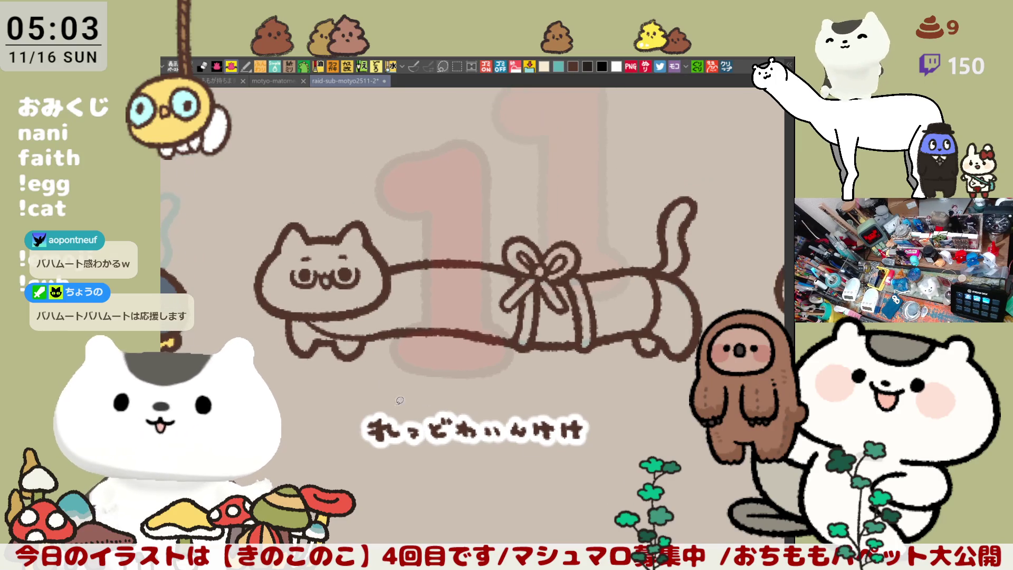
left_click_drag(210, 262, 641, 129)
left_click_drag(689, 368, 270, 354)
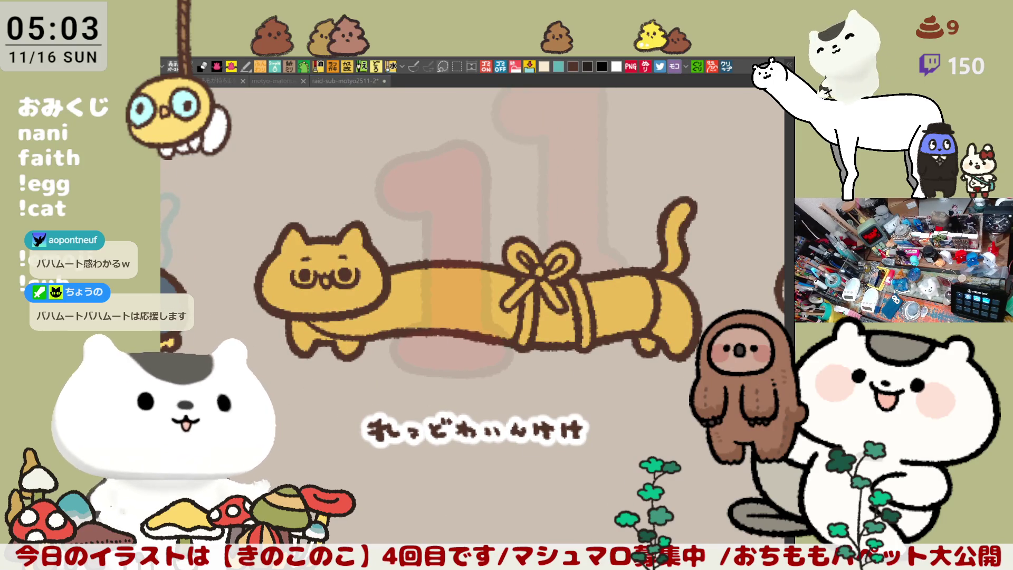
mouse_move(293, 326)
left_mouse_down()
mouse_move(333, 348)
mouse_move(366, 342)
left_mouse_up()
left_click_drag(683, 304, 646, 337)
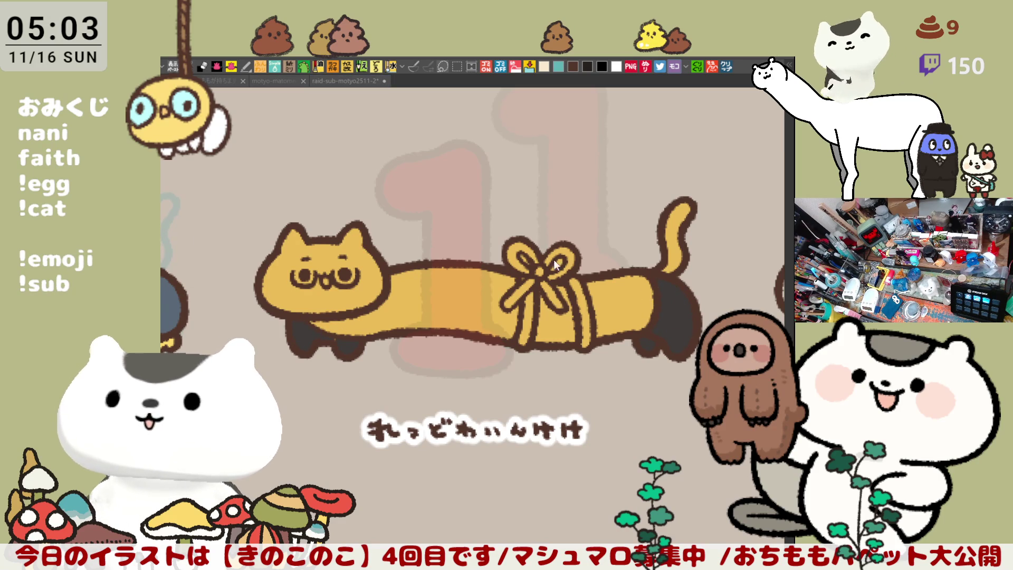
Step: Turn the cat's head and tail white and add a purple stripe on the ribbon
key("ctrl+z")
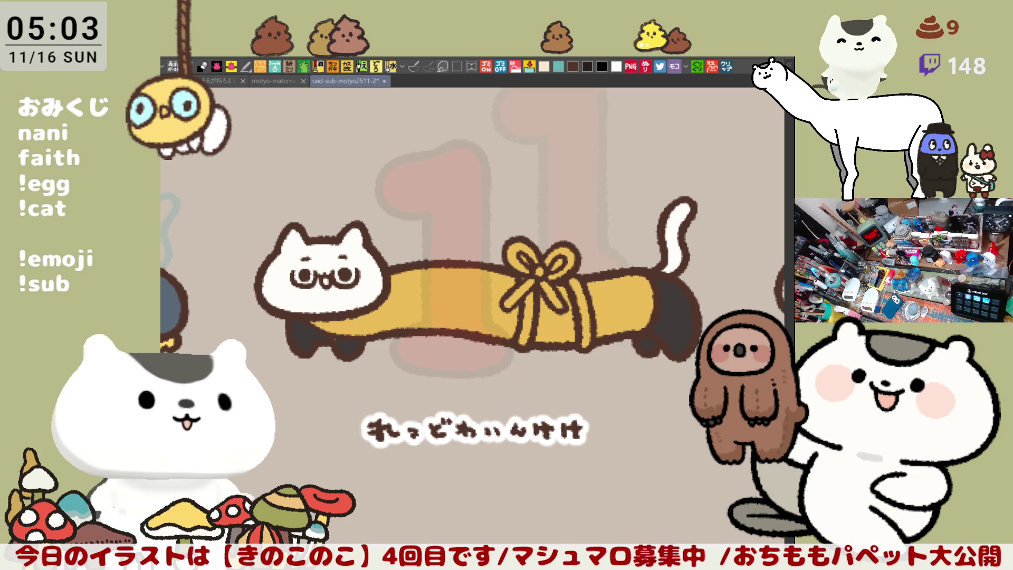
key("ctrl+z")
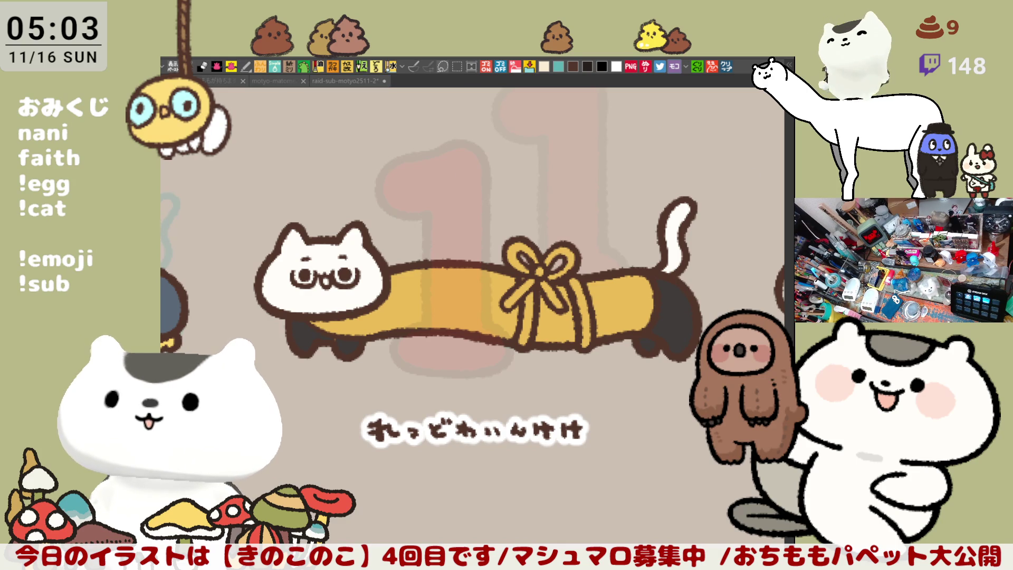
left_click_drag(523, 344, 528, 286)
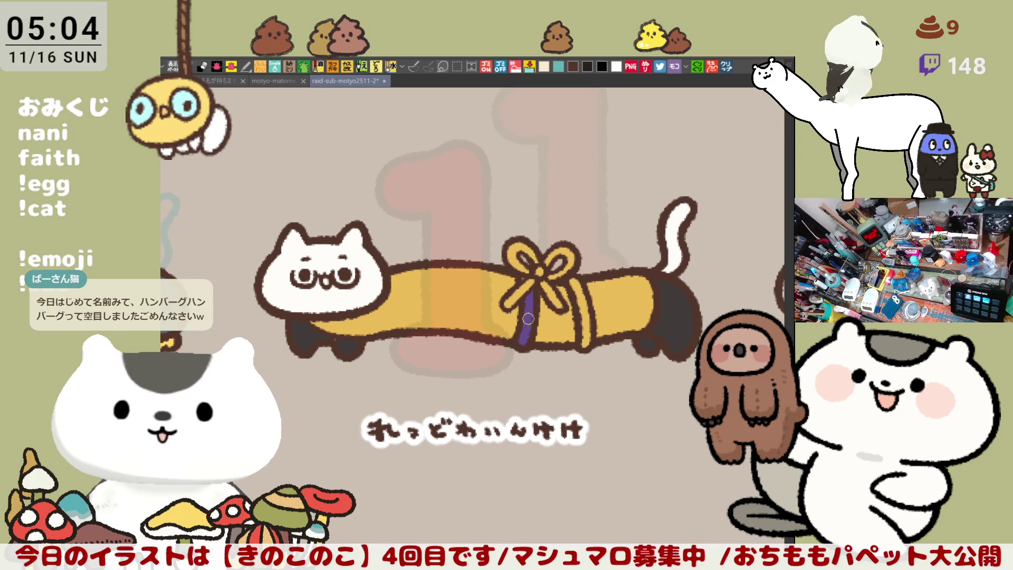
Step: Brush white over the top portion of the purple ribbon stripe
left_click_drag(527, 332, 524, 296)
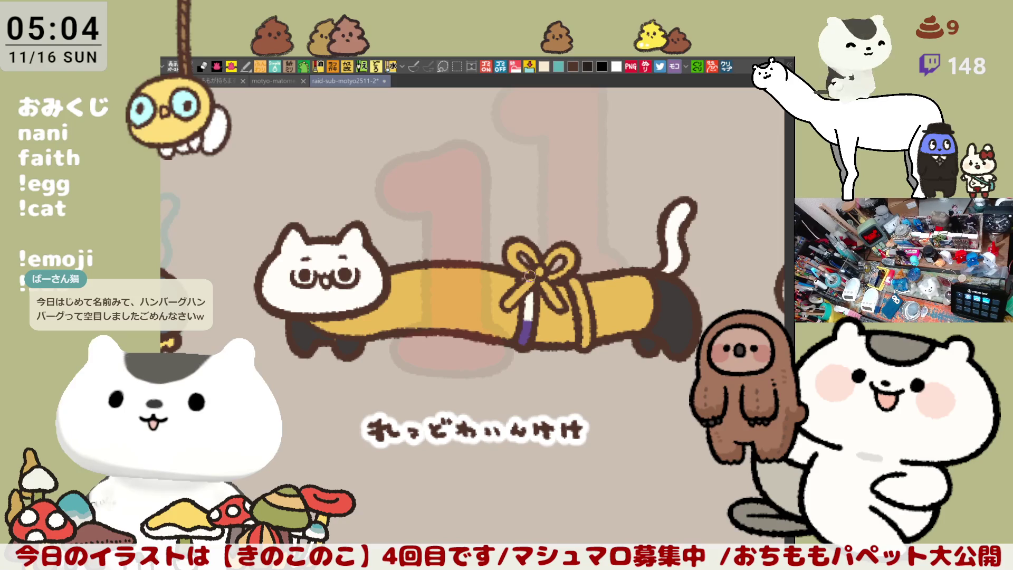